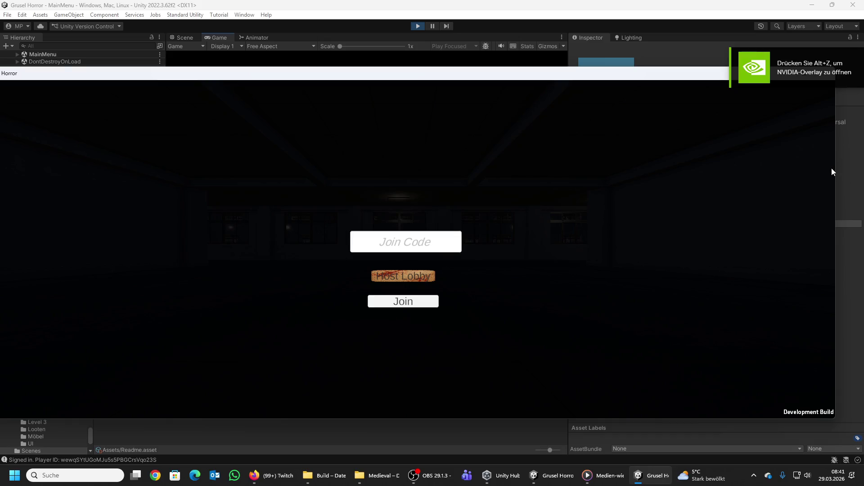
# Step: Narrow and reposition the Grusel Horror build window, then host a lobby from the editor's main menu
pyautogui.moveTo(838, 173); pyautogui.dragTo(430, 187)
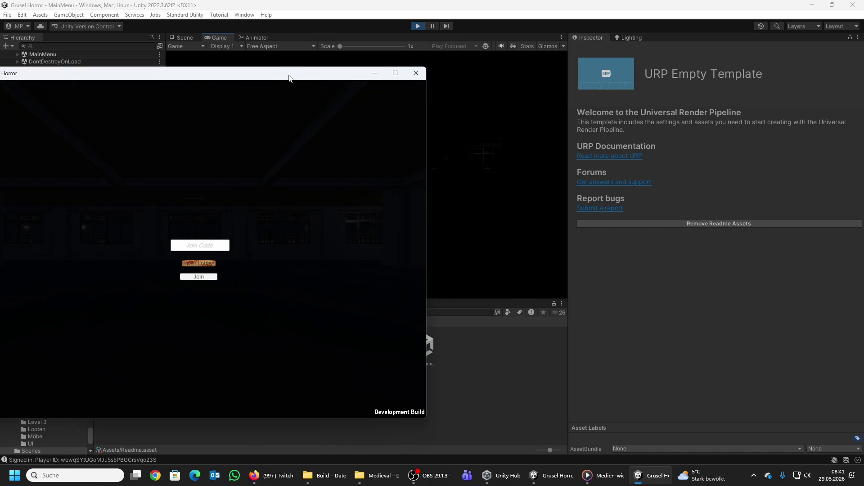
pyautogui.moveTo(289, 76)
pyautogui.mouseDown()
pyautogui.moveTo(565, 85)
pyautogui.moveTo(721, 45)
pyautogui.mouseUp()
pyautogui.click(182, 157)
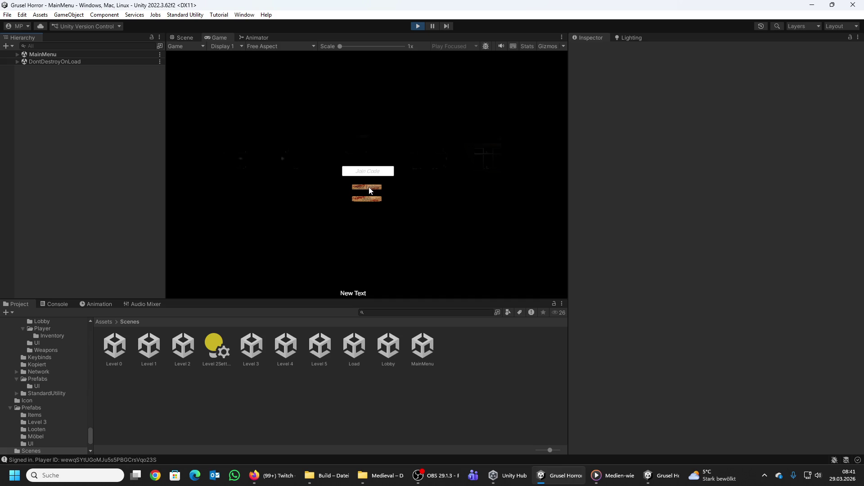
pyautogui.click(369, 190)
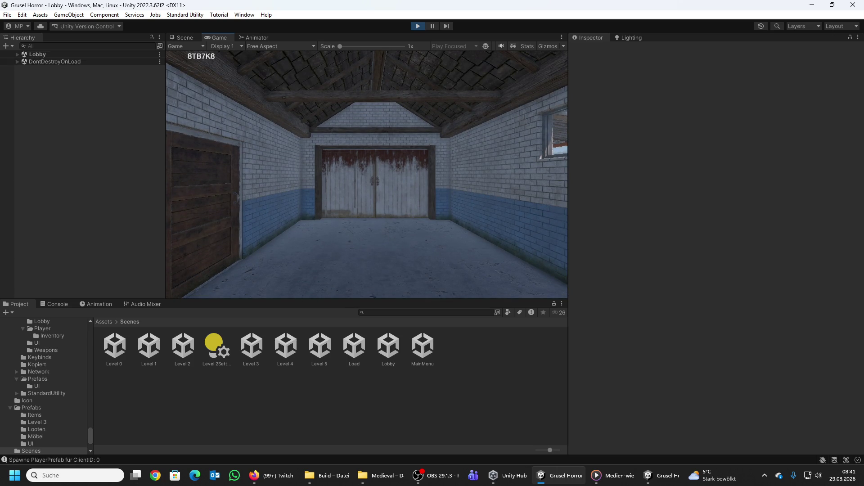
# Step: Walk the host player toward the garage door, then bring up the Start menu
pyautogui.press('w')
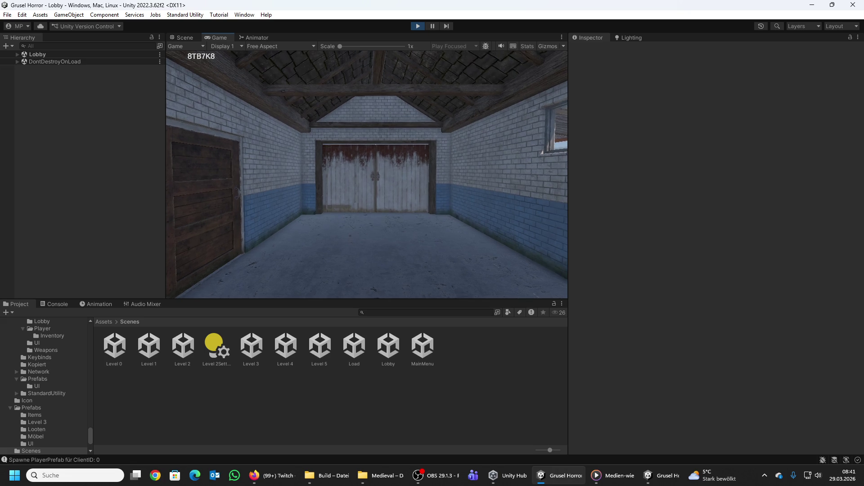
pyautogui.press('super')
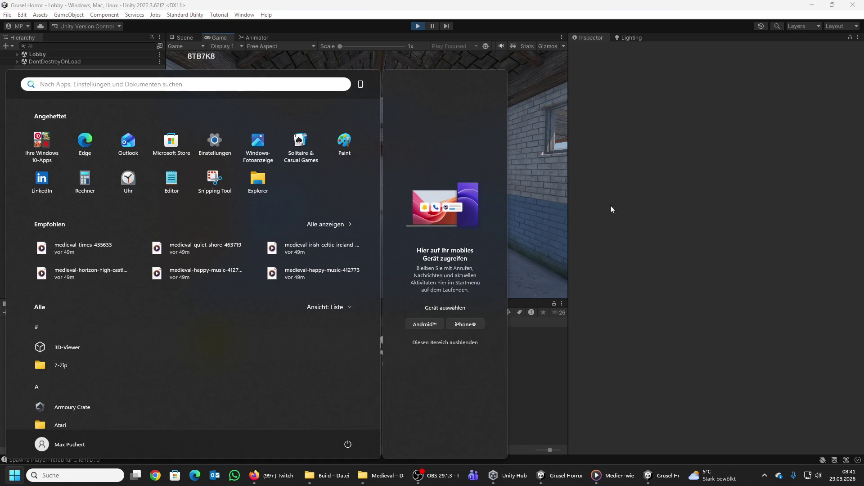
# Step: Move the Grusel Horror build window right, enter the host's lobby join code, and join
pyautogui.moveTo(638, 482)
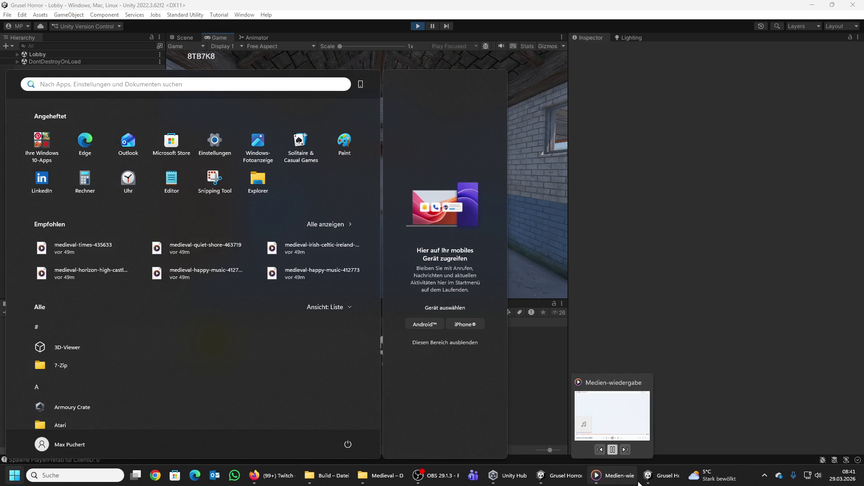
pyautogui.click(665, 483)
pyautogui.moveTo(585, 38); pyautogui.dragTo(552, 47)
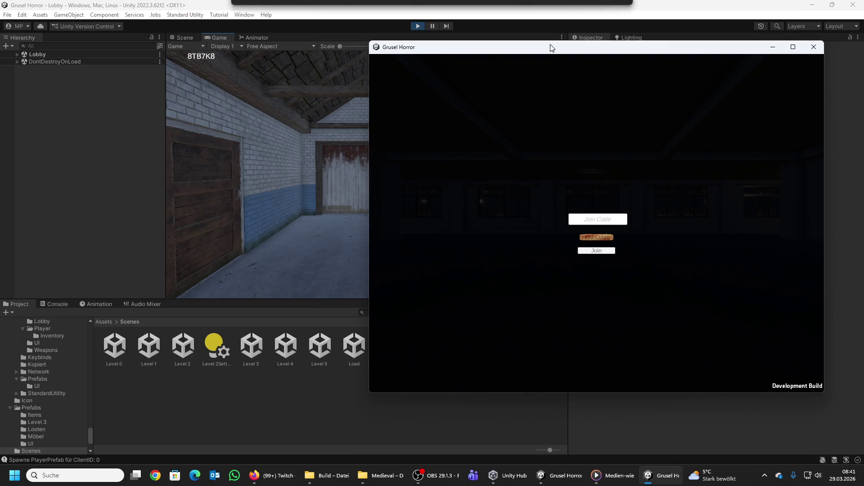
pyautogui.click(599, 223)
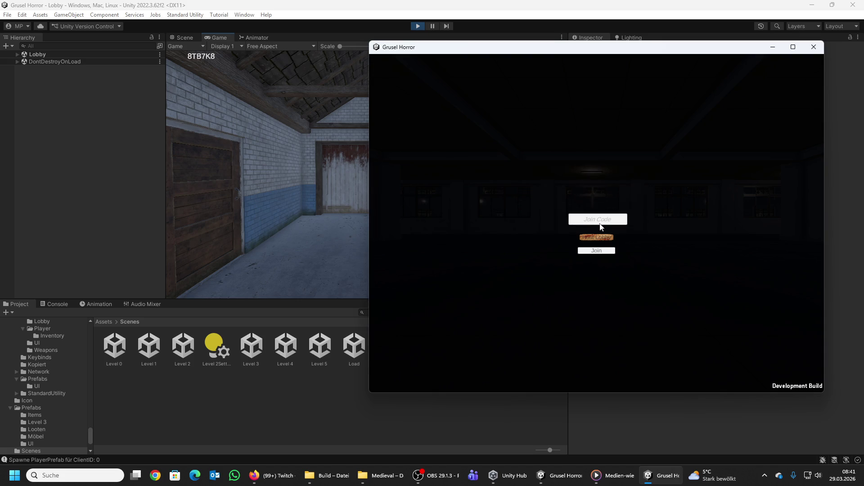
pyautogui.write('8')
pyautogui.write('TB')
pyautogui.write('7K')
pyautogui.write('8')
pyautogui.click(593, 252)
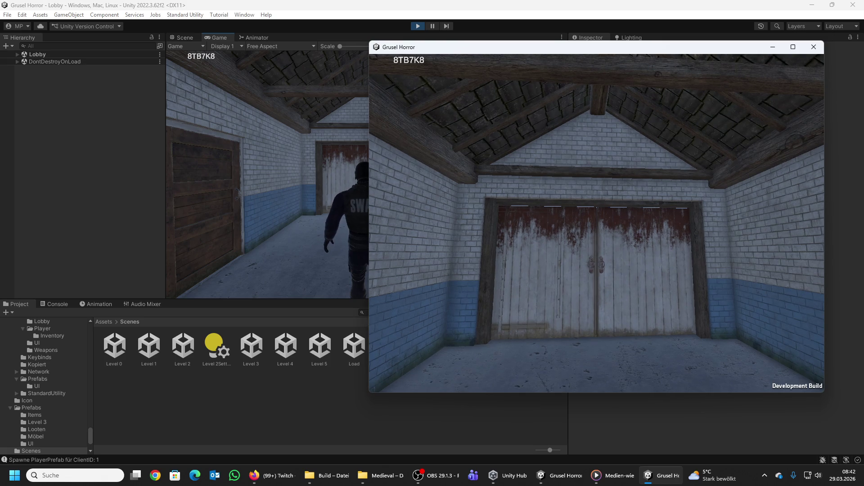
# Step: Shift the build window right, walk the client's SWAT player around the garage, then refocus the editor's Game view
pyautogui.press('super')
pyautogui.moveTo(631, 49)
pyautogui.mouseDown()
pyautogui.moveTo(728, 55)
pyautogui.moveTo(738, 39)
pyautogui.moveTo(754, 46)
pyautogui.mouseUp()
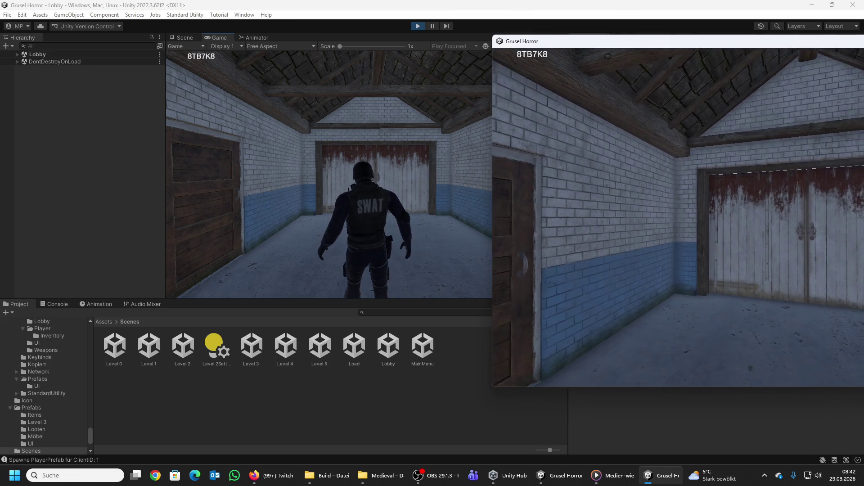
pyautogui.press('w')
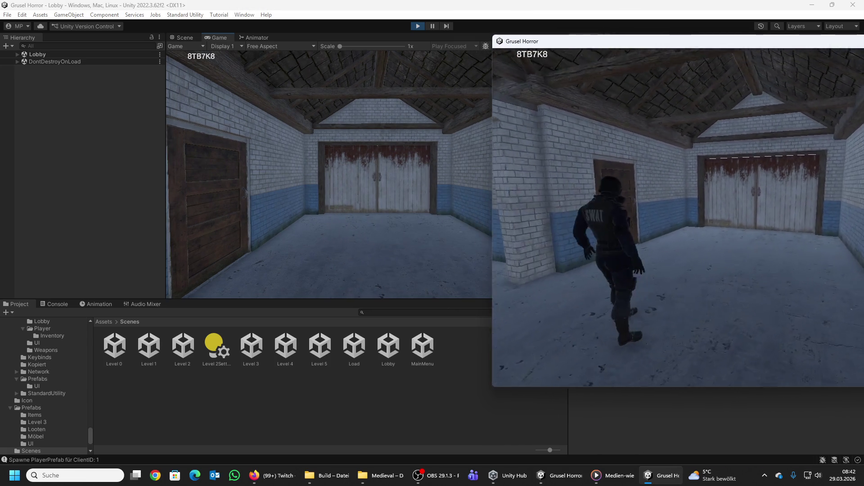
pyautogui.press('w')
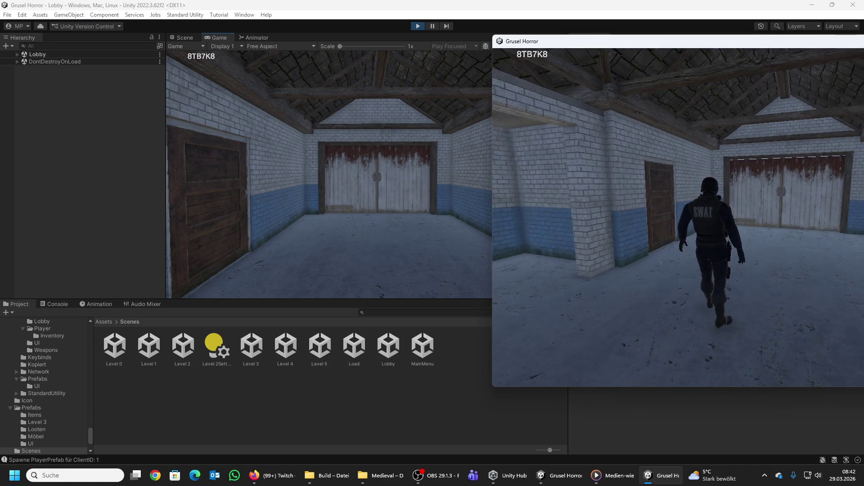
pyautogui.press('w')
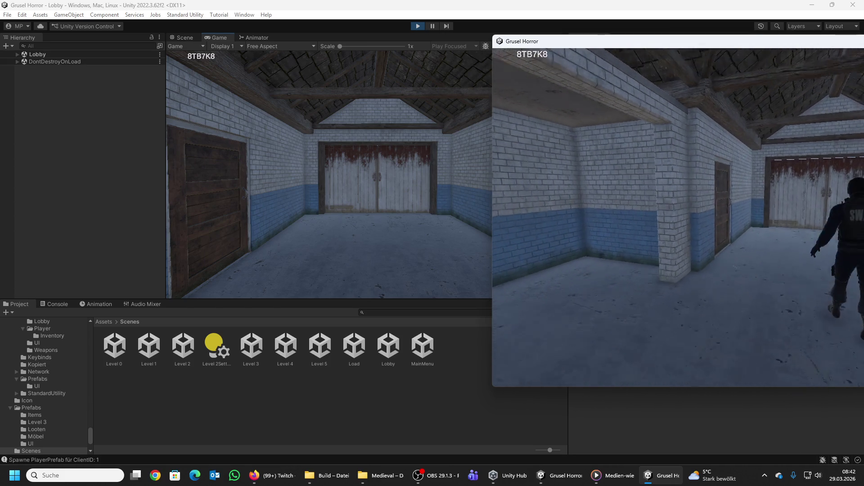
pyautogui.press('w')
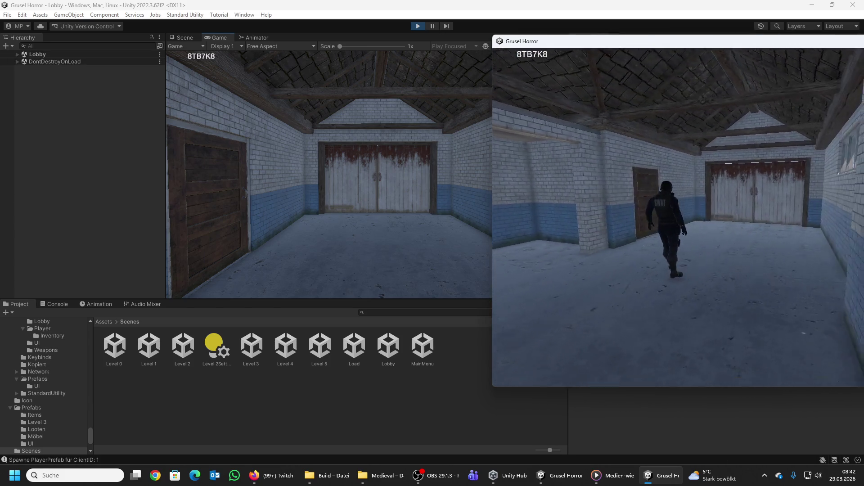
pyautogui.press('w')
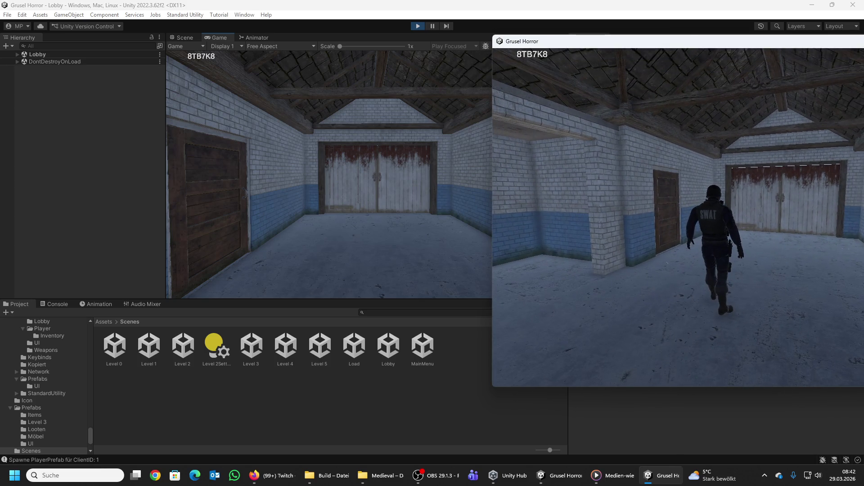
pyautogui.press('super')
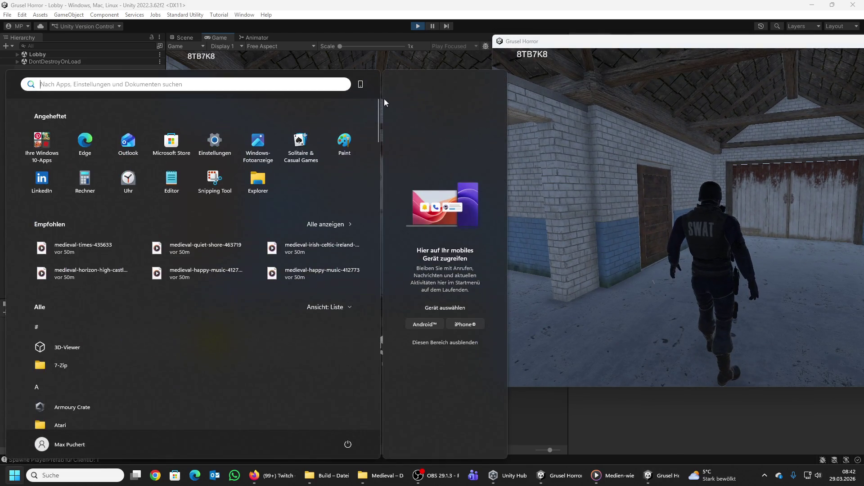
pyautogui.click(384, 58)
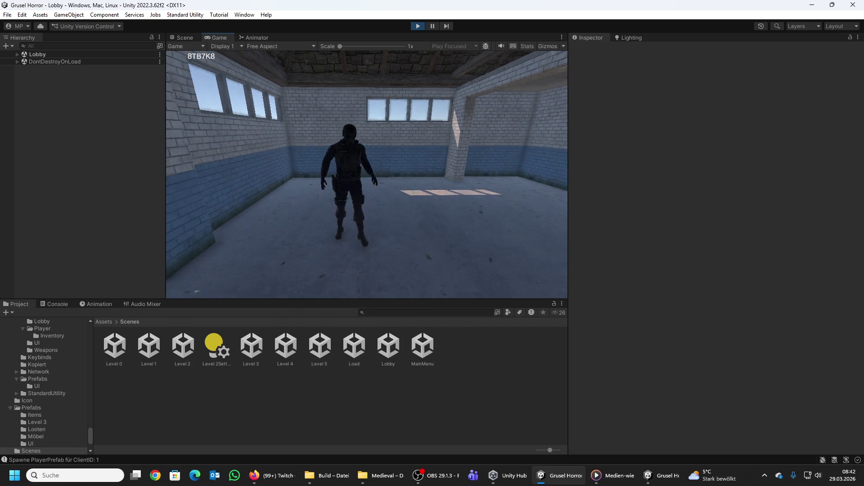
# Step: Walk the build's player down the corridor to the garage gate, then move its window off-screen
pyautogui.press('super')
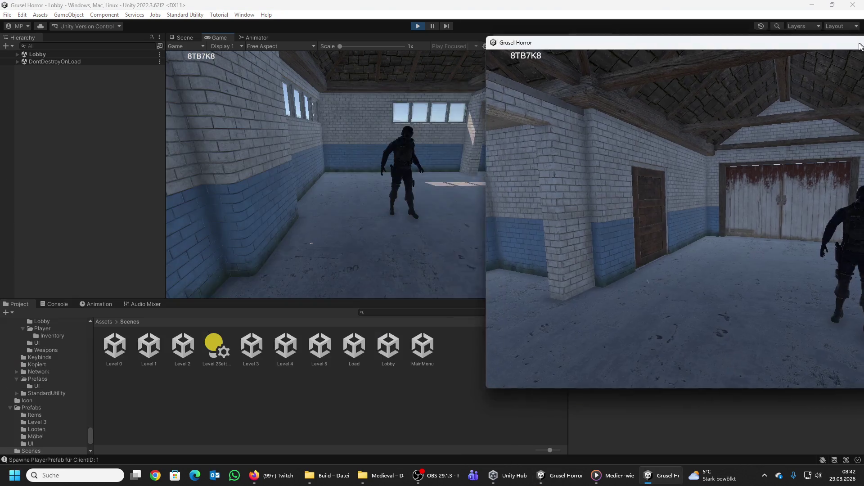
pyautogui.moveTo(857, 35)
pyautogui.mouseDown()
pyautogui.moveTo(713, 57)
pyautogui.moveTo(716, 45)
pyautogui.mouseUp()
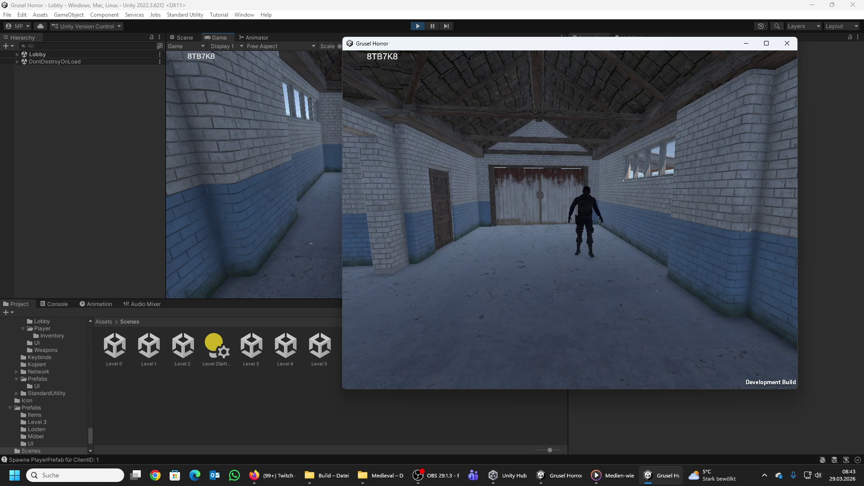
pyautogui.press('w')
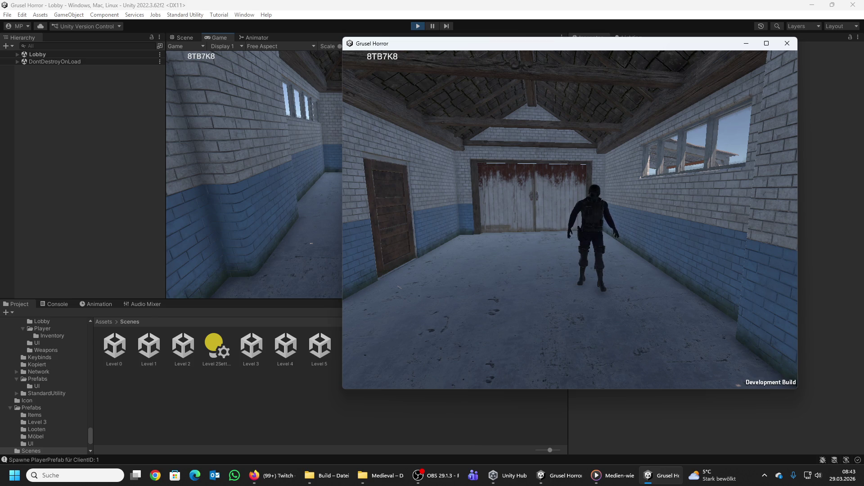
pyautogui.press('w')
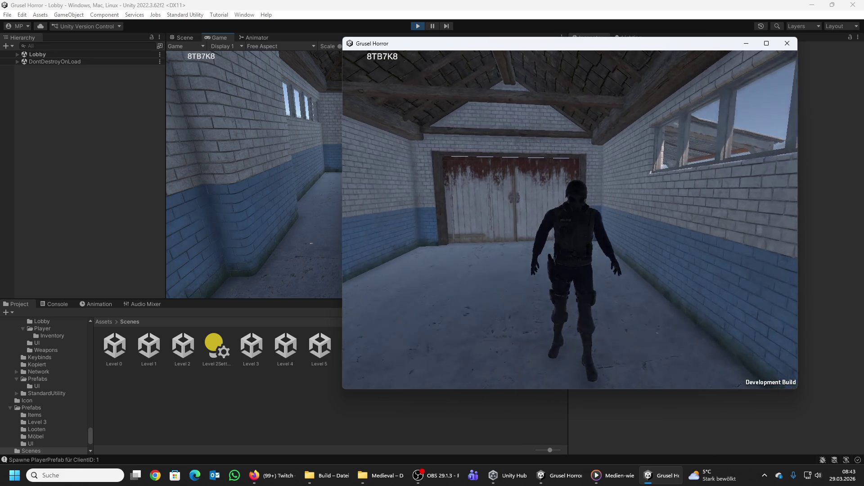
pyautogui.press('w')
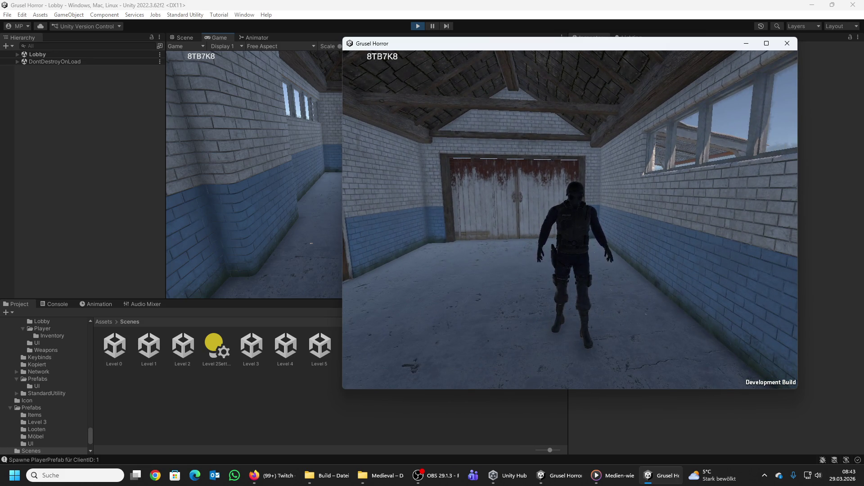
pyautogui.press('super')
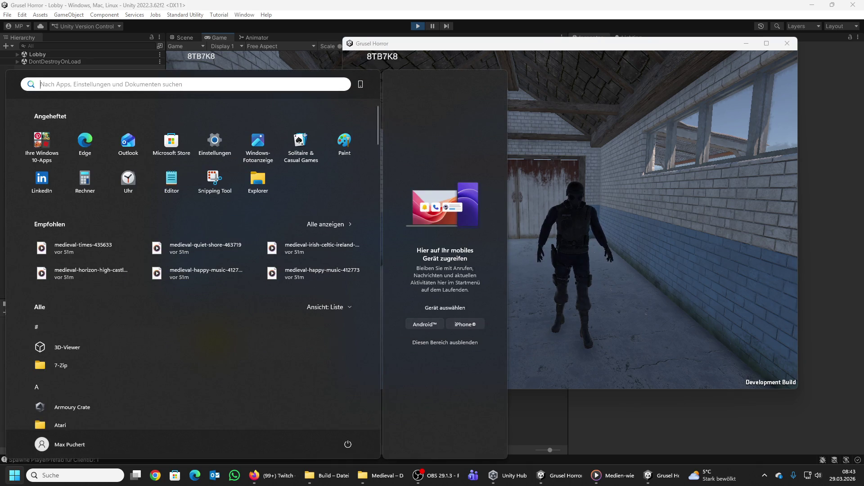
pyautogui.moveTo(593, 44)
pyautogui.mouseDown()
pyautogui.moveTo(756, 90)
pyautogui.moveTo(863, 90)
pyautogui.mouseUp()
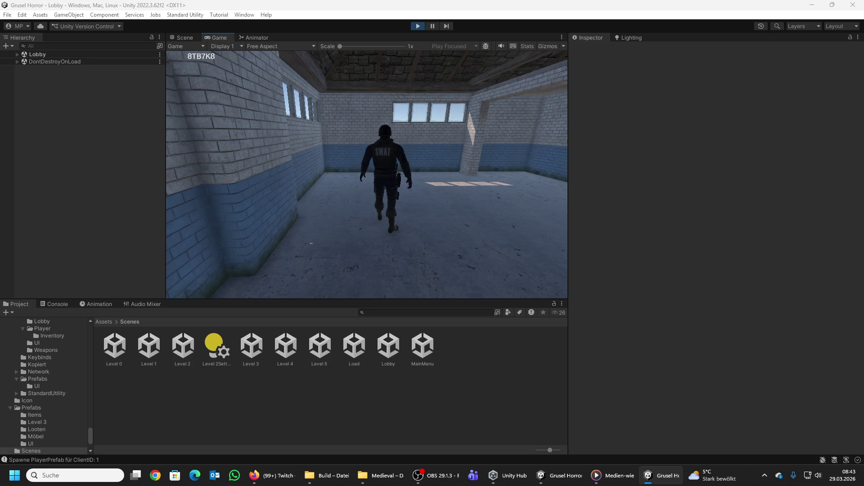
pyautogui.press('super')
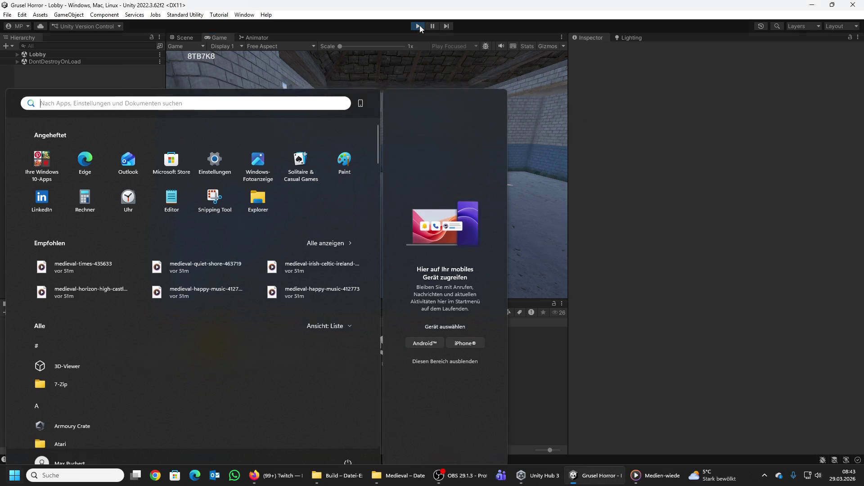
# Step: Stop play mode, open the Level 5 scene, and orbit into its long tiled room
pyautogui.click(419, 25)
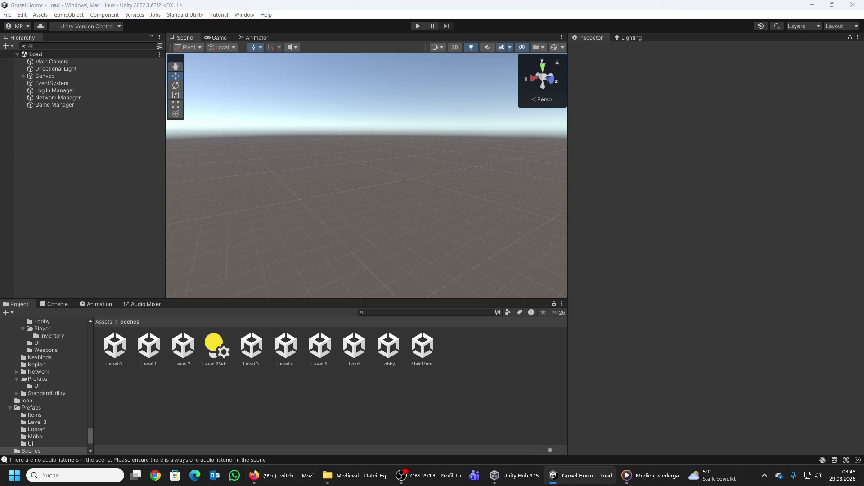
pyautogui.hotkey('alt', 'Tab')
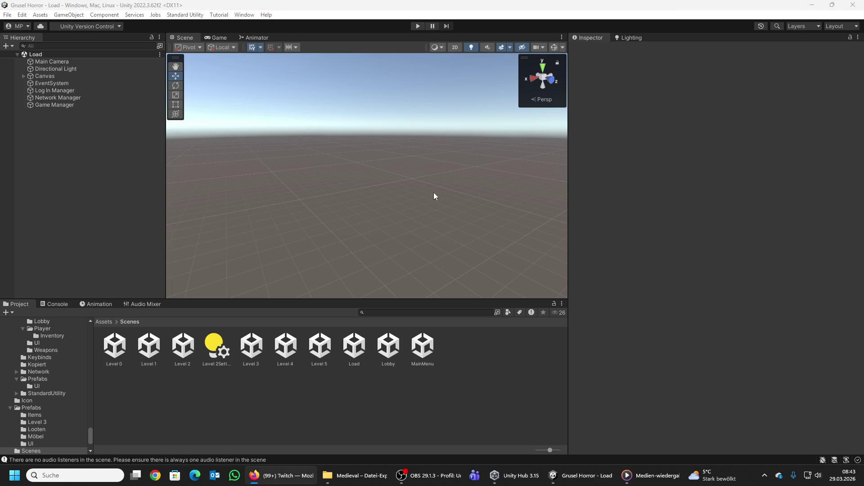
pyautogui.doubleClick(325, 350)
pyautogui.moveTo(392, 168)
pyautogui.mouseDown()
pyautogui.moveTo(607, 177)
pyautogui.moveTo(819, 204)
pyautogui.moveTo(811, 188)
pyautogui.moveTo(778, 228)
pyautogui.moveTo(825, 177)
pyautogui.moveTo(518, 147)
pyautogui.mouseUp()
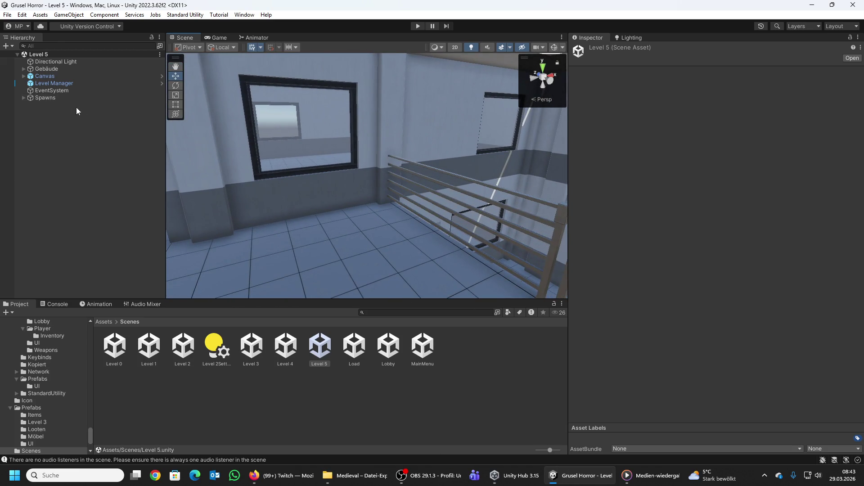
pyautogui.moveTo(378, 137)
pyautogui.mouseDown()
pyautogui.moveTo(465, 182)
pyautogui.moveTo(488, 177)
pyautogui.moveTo(474, 148)
pyautogui.moveTo(363, 188)
pyautogui.moveTo(432, 184)
pyautogui.moveTo(215, 122)
pyautogui.moveTo(508, 266)
pyautogui.mouseUp()
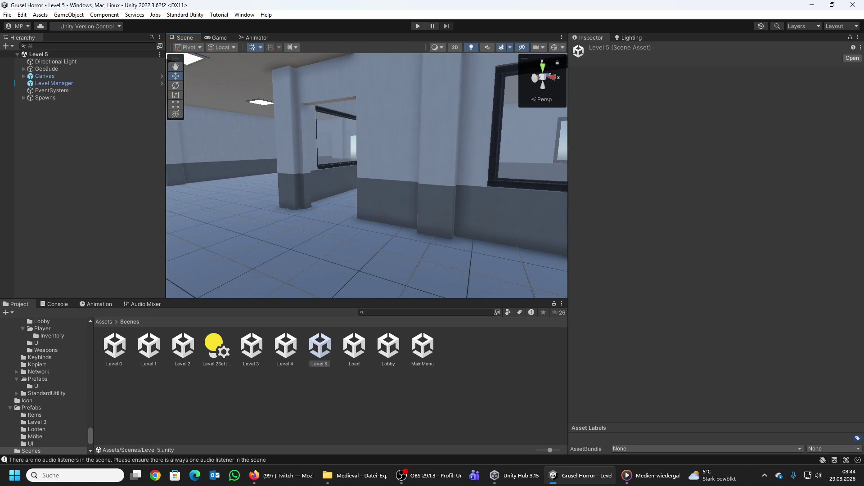
pyautogui.hotkey('alt', 'Tab')
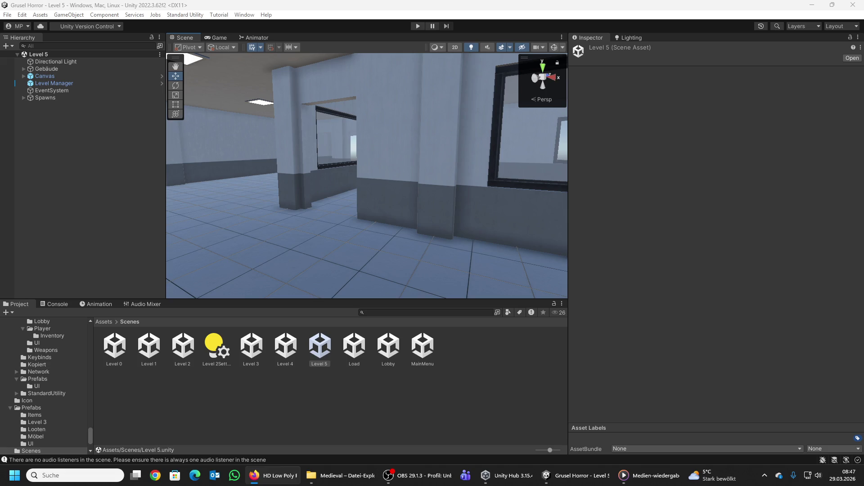
# Step: Send the HD Low Poly Racing Car asset from its Asset Store page to Unity, approving the link prompt
pyautogui.hotkey('alt', 'Tab')
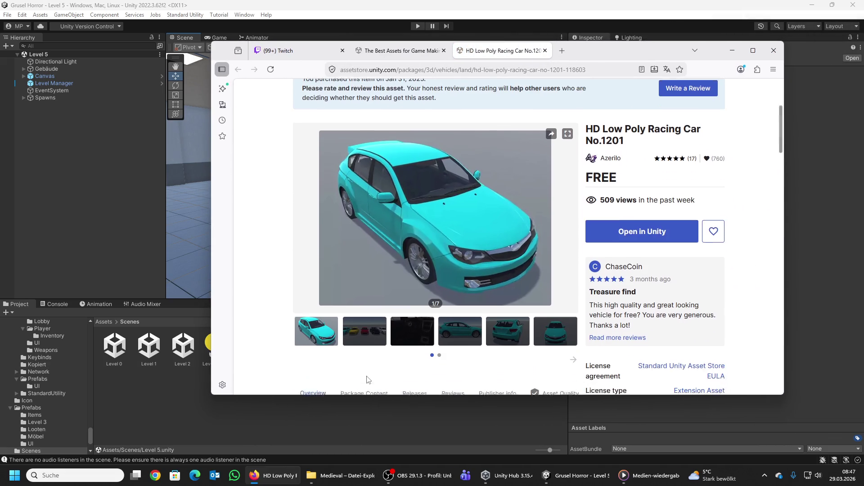
pyautogui.scroll(-1, 367, 379)
pyautogui.click(614, 227)
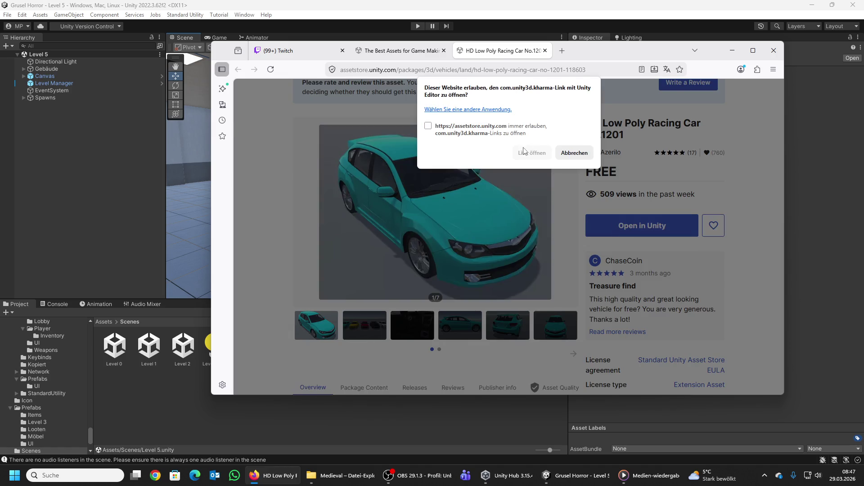
pyautogui.click(523, 152)
pyautogui.click(367, 331)
pyautogui.scroll(-1, 367, 331)
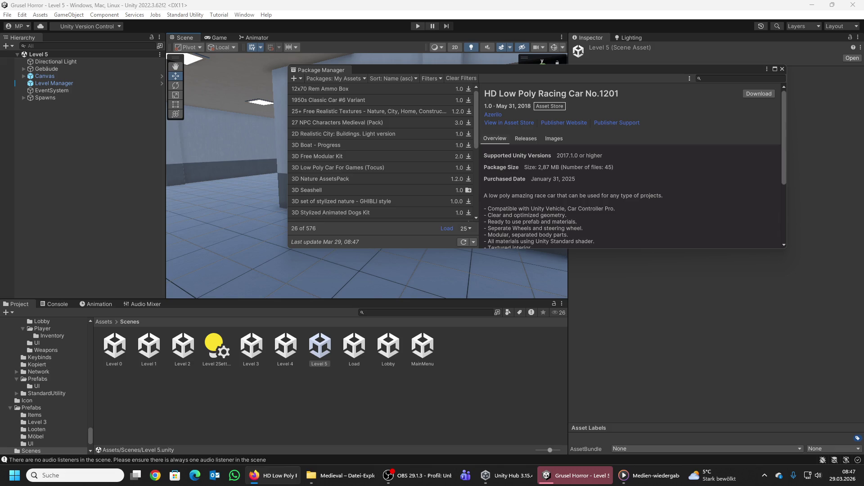
# Step: Start downloading the HD Low Poly Racing Car package from My Assets
pyautogui.click(757, 92)
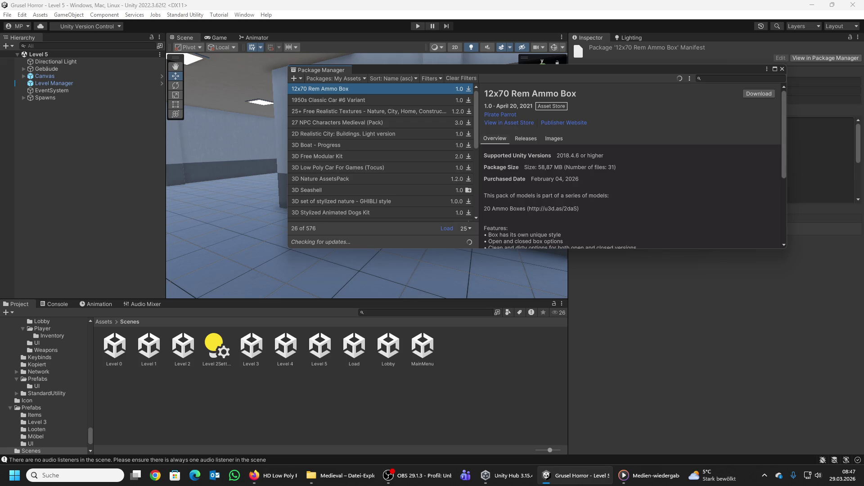
# Step: Download the 12x70 Rem Ammo Box package, then start and cancel its import
pyautogui.click(757, 94)
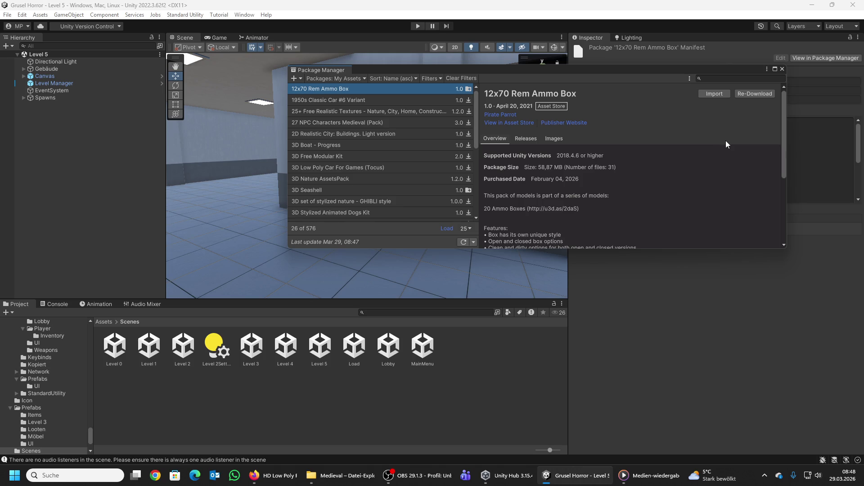
pyautogui.click(701, 95)
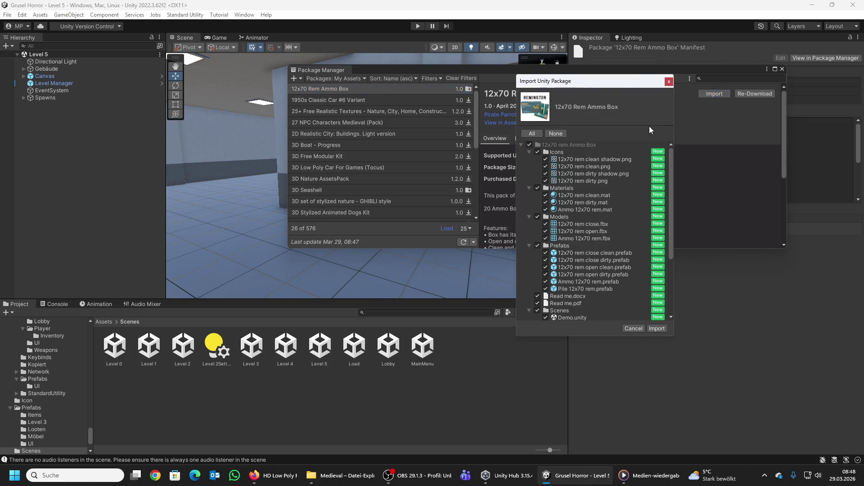
pyautogui.click(669, 82)
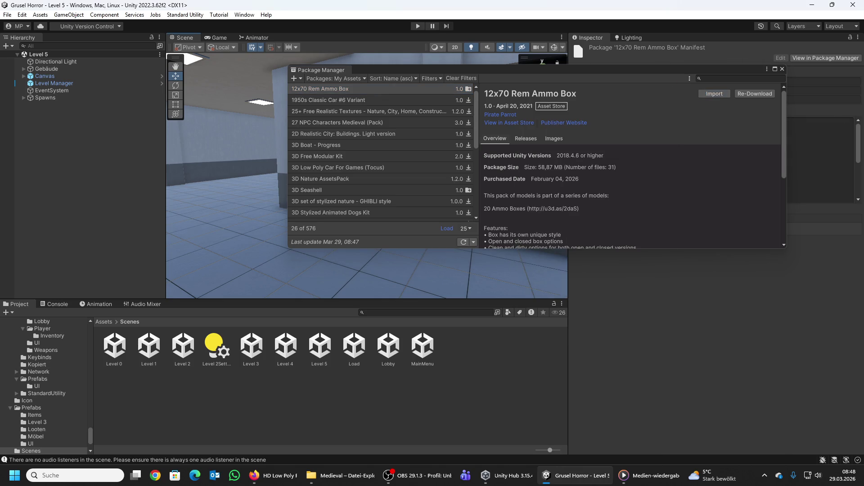
pyautogui.hotkey('alt', 'Tab')
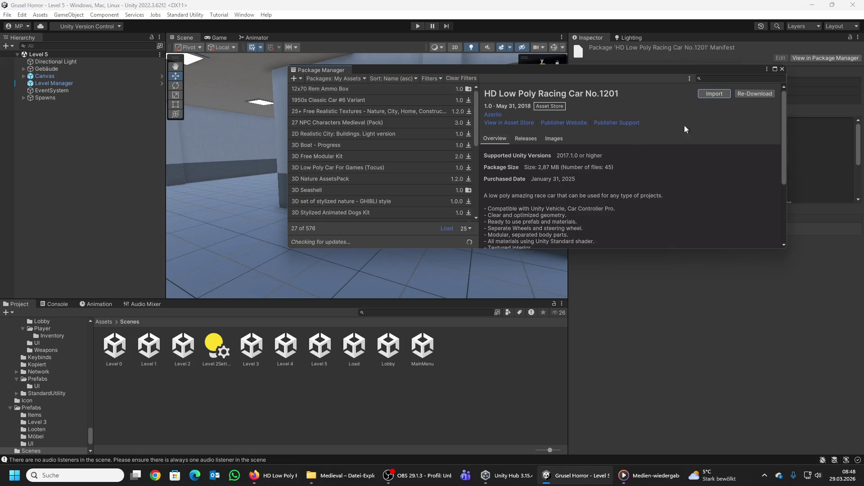
# Step: Import the HD Low Poly Racing Car package with all its files included
pyautogui.click(720, 95)
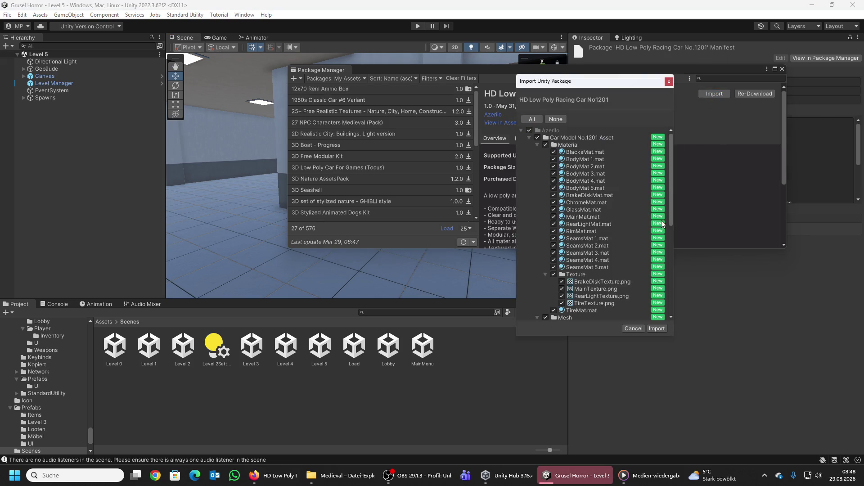
pyautogui.click(657, 329)
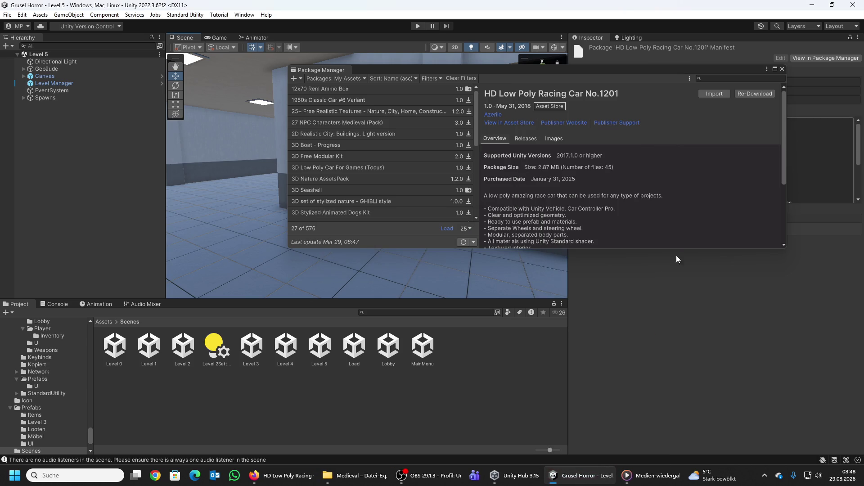
# Step: Close the Package Manager and show the top-level Assets folder with the new Azerilo folder
pyautogui.click(783, 69)
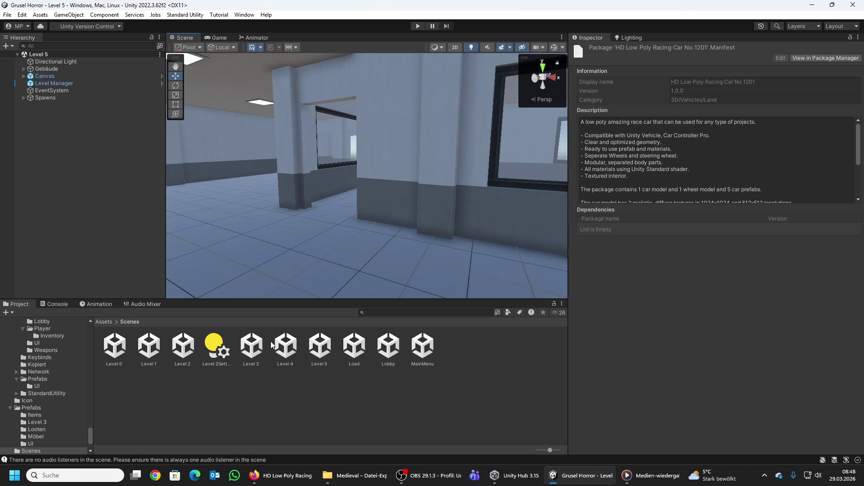
pyautogui.click(109, 320)
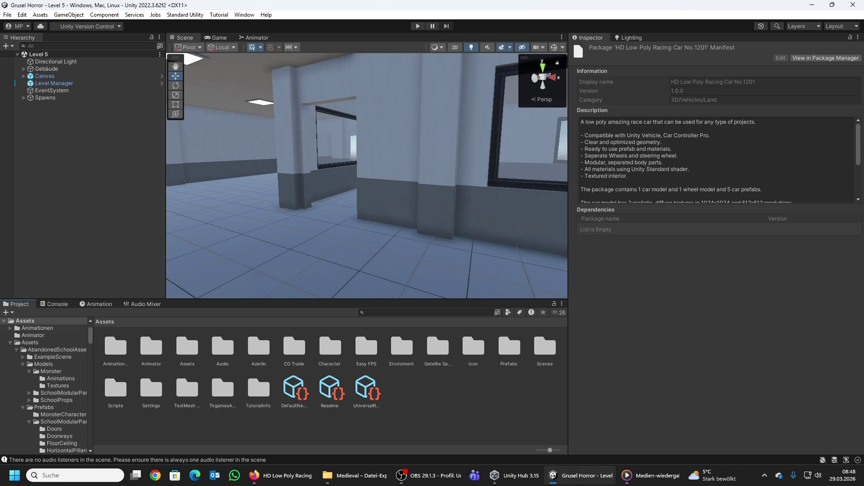
pyautogui.hotkey('alt', 'Tab')
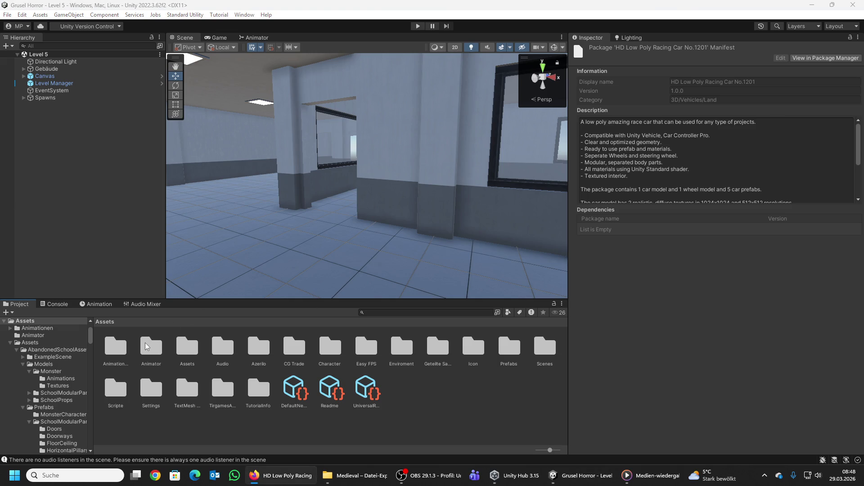
# Step: Move Azerilo into Assets/Assets and open its Car Model No.1201 Asset/Material folder
pyautogui.click(259, 351)
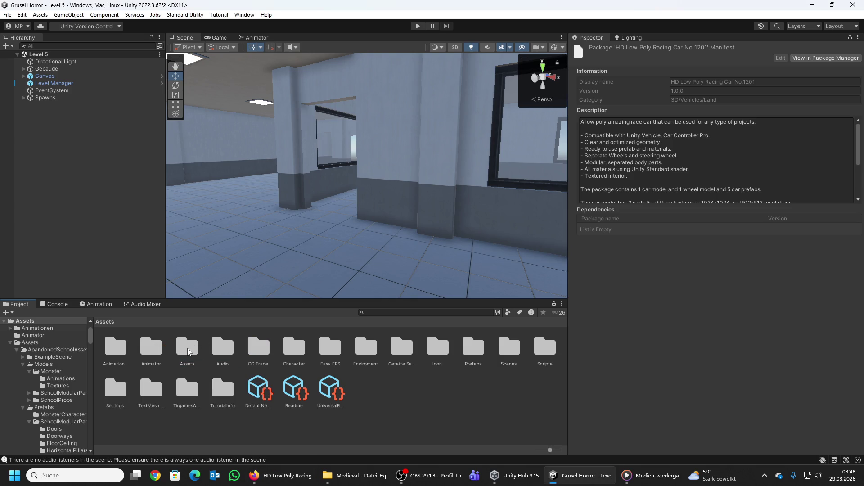
pyautogui.doubleClick(187, 347)
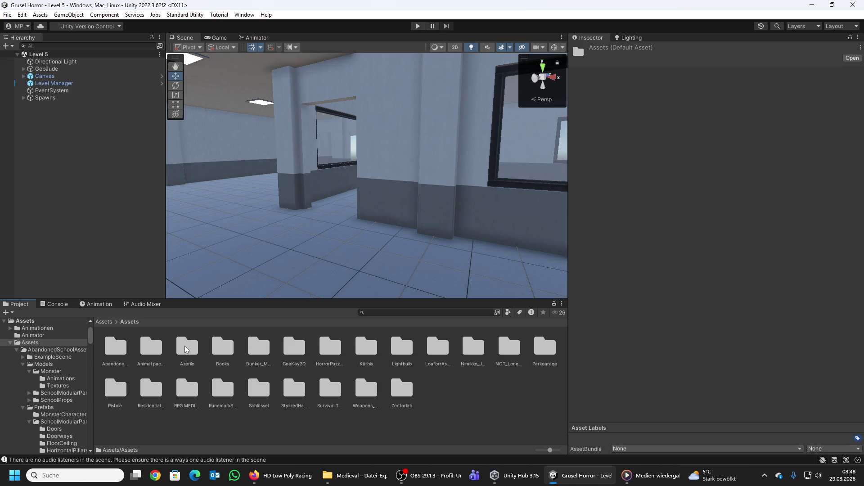
pyautogui.doubleClick(185, 349)
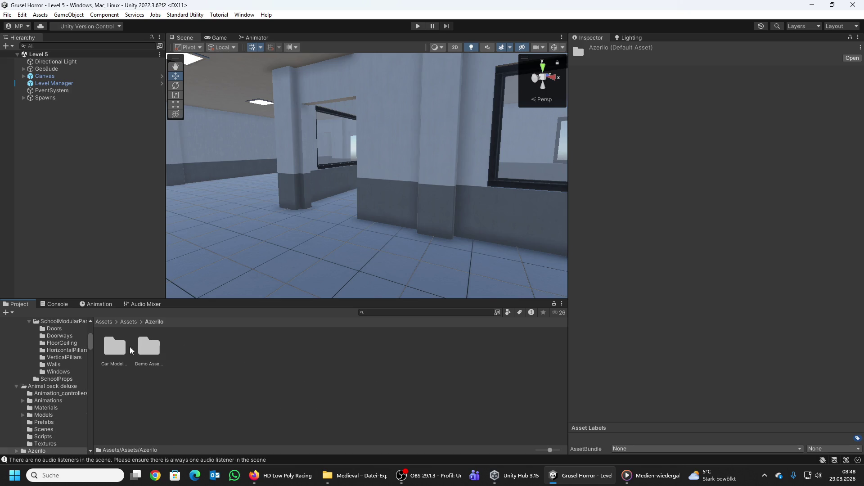
pyautogui.doubleClick(116, 349)
pyautogui.doubleClick(115, 351)
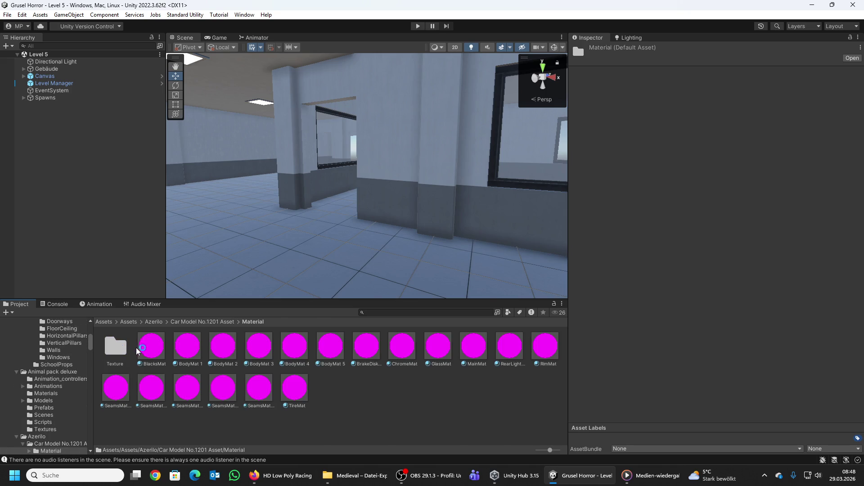
# Step: Select all 18 car materials and convert them to URP via Convert Selected Built-in Materials
pyautogui.click(151, 345)
pyautogui.keyDown('shift'); pyautogui.click(294, 387); pyautogui.keyUp('shift')
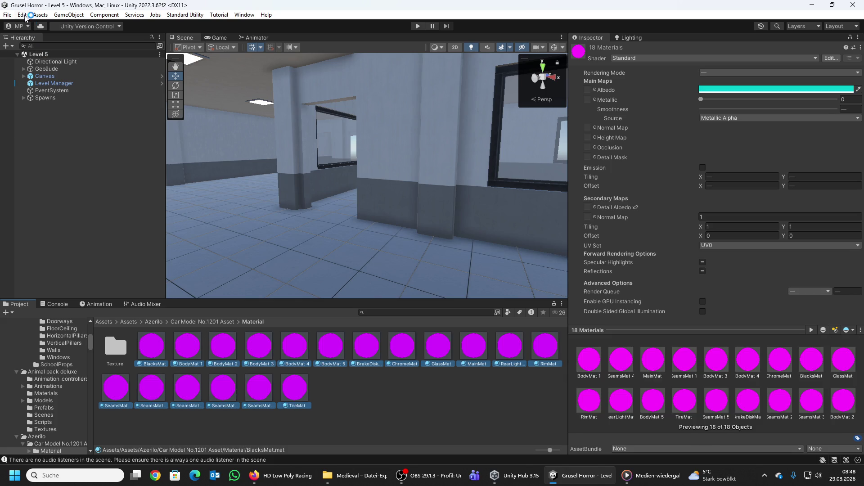
pyautogui.click(24, 16)
pyautogui.moveTo(53, 377)
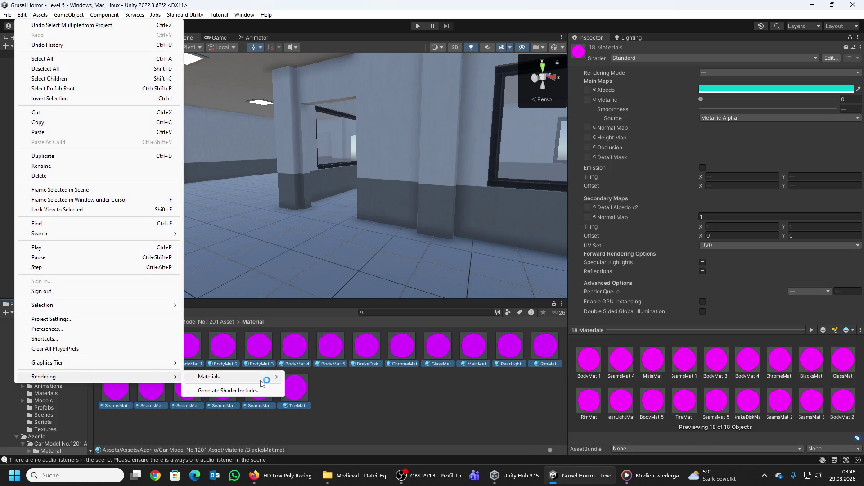
pyautogui.click(297, 378)
pyautogui.click(464, 254)
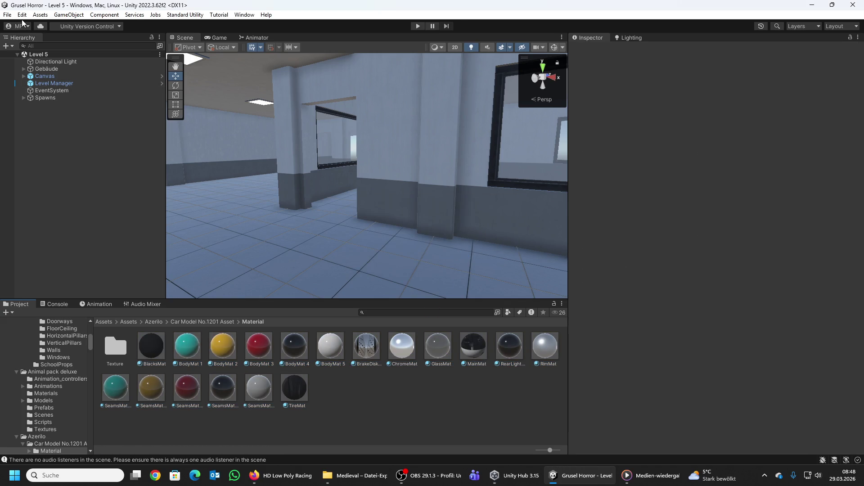
pyautogui.click(8, 15)
pyautogui.click(8, 16)
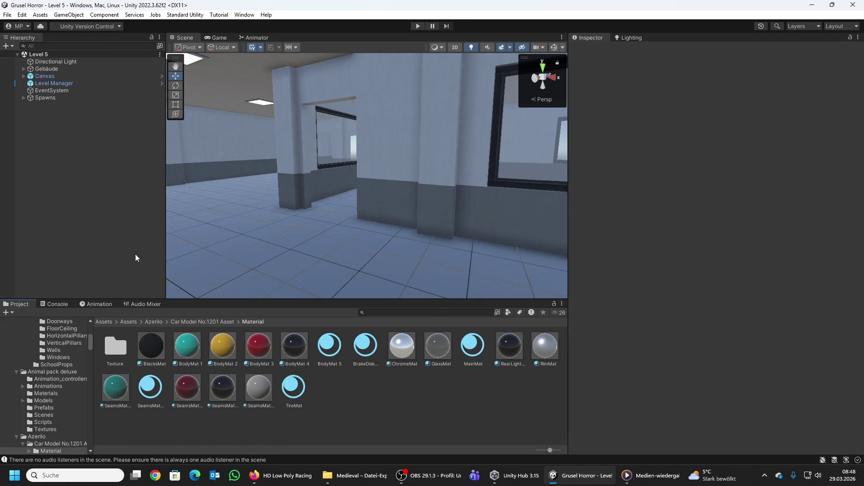
pyautogui.click(200, 321)
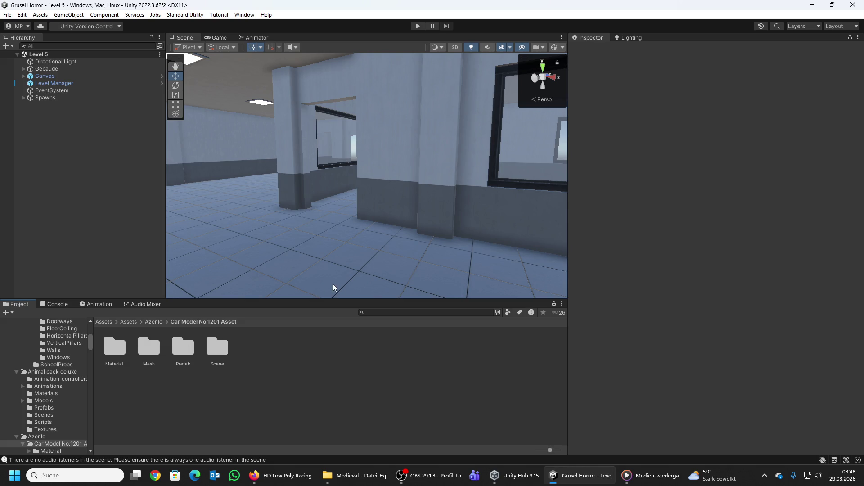
# Step: From the Prefab folder, place Car 1 in the garage and raise it onto the floor
pyautogui.doubleClick(180, 359)
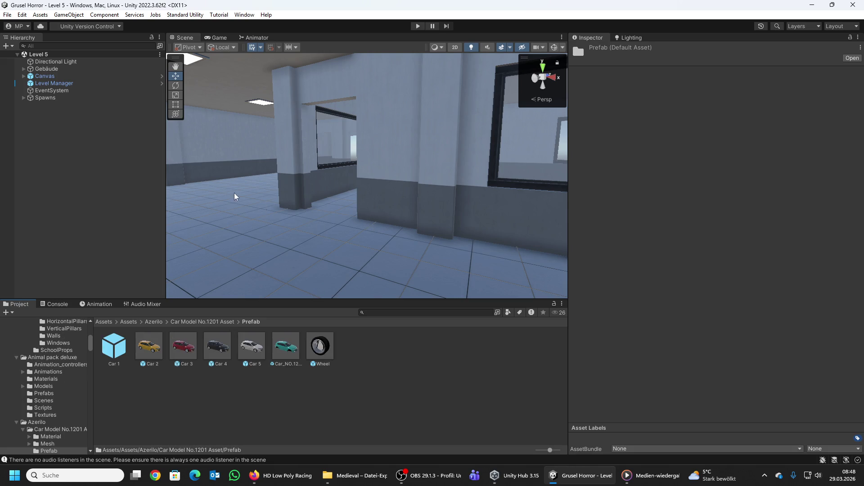
pyautogui.moveTo(235, 195)
pyautogui.mouseDown()
pyautogui.moveTo(536, 252)
pyautogui.moveTo(808, 227)
pyautogui.moveTo(472, 208)
pyautogui.moveTo(677, 198)
pyautogui.moveTo(608, 189)
pyautogui.moveTo(535, 204)
pyautogui.moveTo(411, 199)
pyautogui.moveTo(436, 204)
pyautogui.moveTo(439, 261)
pyautogui.mouseUp()
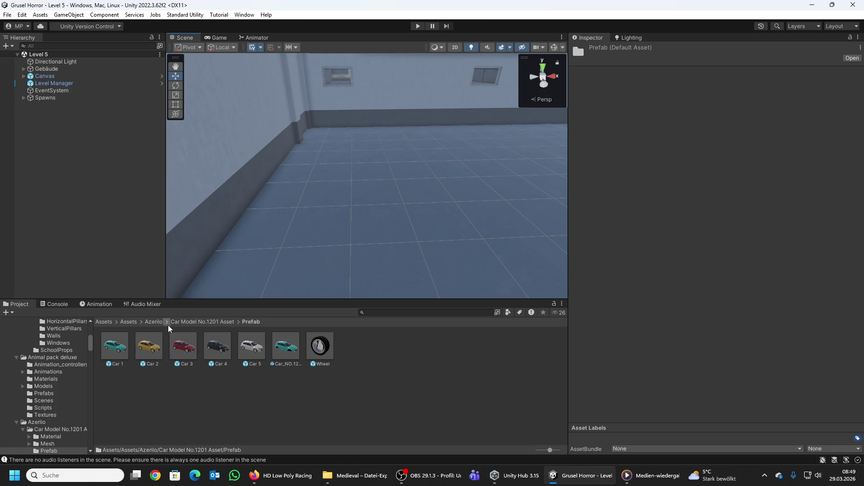
pyautogui.moveTo(115, 346); pyautogui.dragTo(410, 216)
pyautogui.moveTo(410, 216)
pyautogui.mouseDown()
pyautogui.moveTo(493, 193)
pyautogui.moveTo(788, 219)
pyautogui.moveTo(536, 214)
pyautogui.mouseUp()
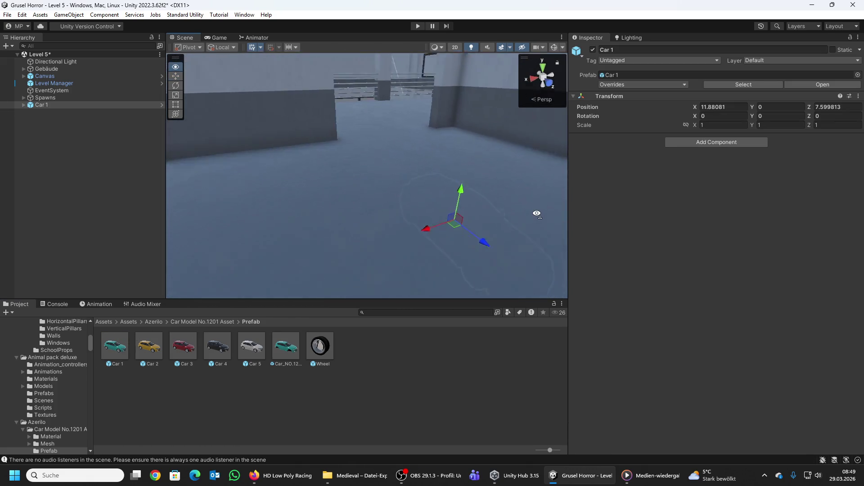
pyautogui.press('f')
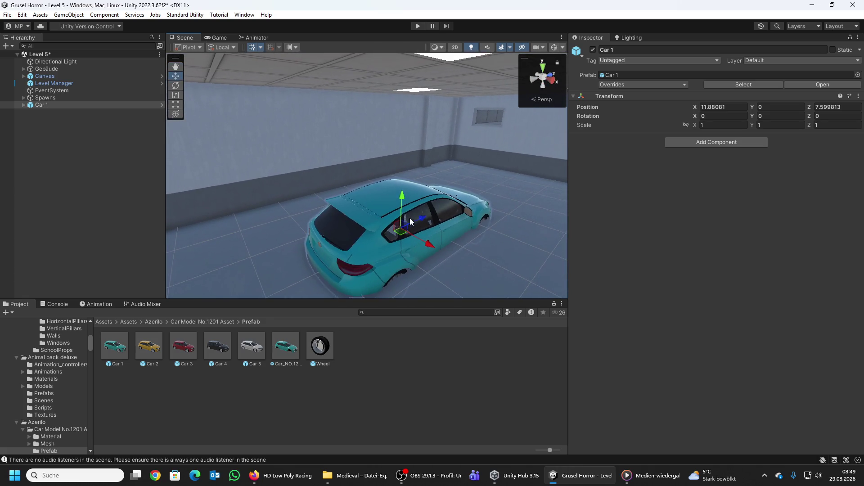
pyautogui.moveTo(402, 197)
pyautogui.mouseDown()
pyautogui.moveTo(402, 179)
pyautogui.moveTo(447, 210)
pyautogui.moveTo(447, 193)
pyautogui.moveTo(372, 174)
pyautogui.mouseUp()
pyautogui.scroll(-3, 371, 173)
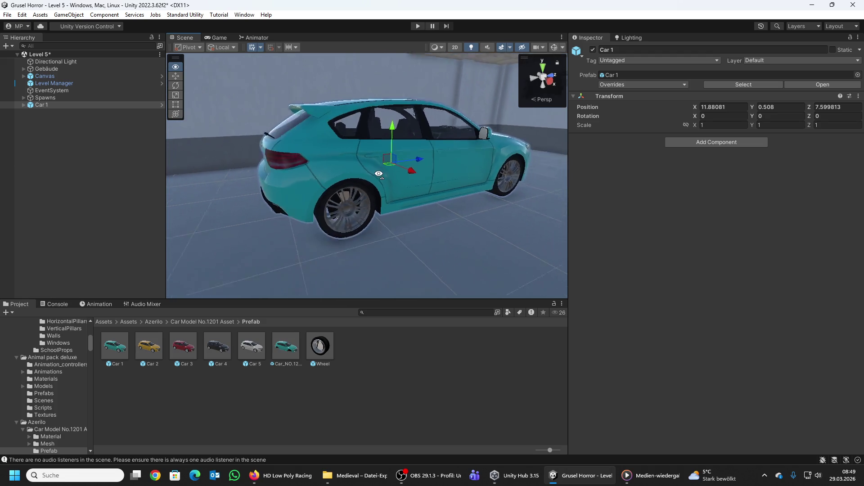
pyautogui.scroll(3, 370, 175)
pyautogui.scroll(-2, 334, 125)
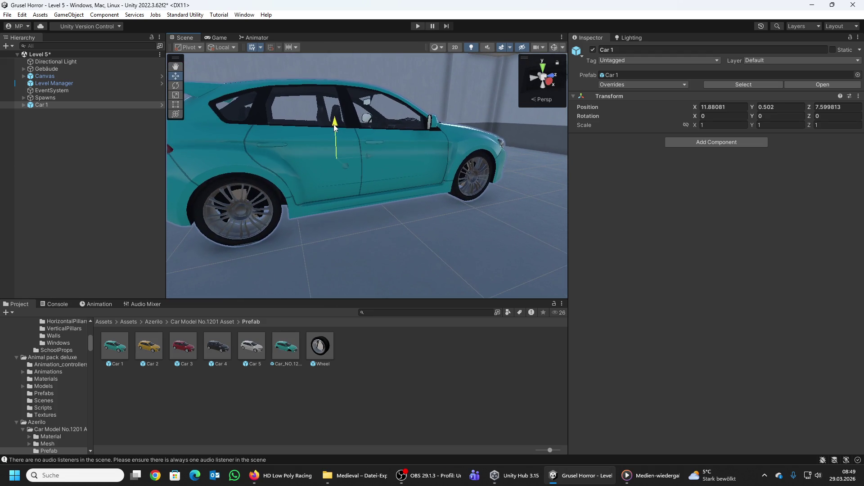
pyautogui.moveTo(334, 124); pyautogui.dragTo(371, 121)
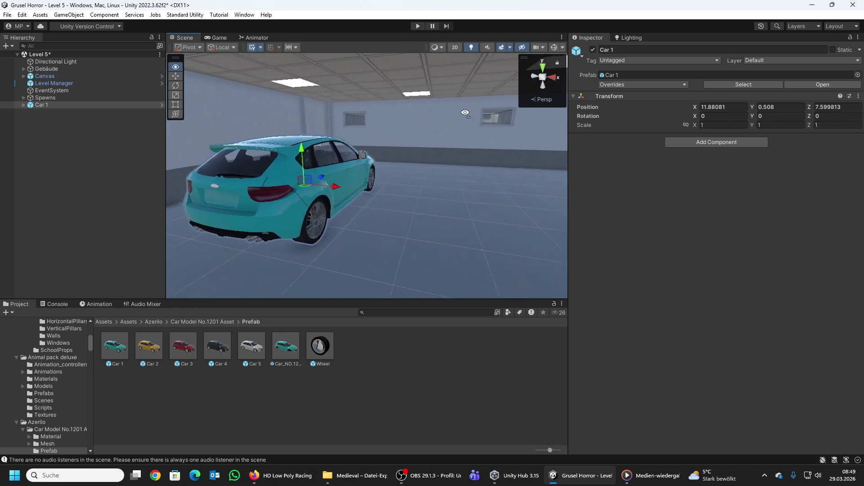
# Step: Place the black Car 4, red Car 3 and yellow Car 2 beside it, each raised onto the floor
pyautogui.moveTo(217, 344)
pyautogui.mouseDown()
pyautogui.moveTo(474, 225)
pyautogui.moveTo(481, 165)
pyautogui.mouseUp()
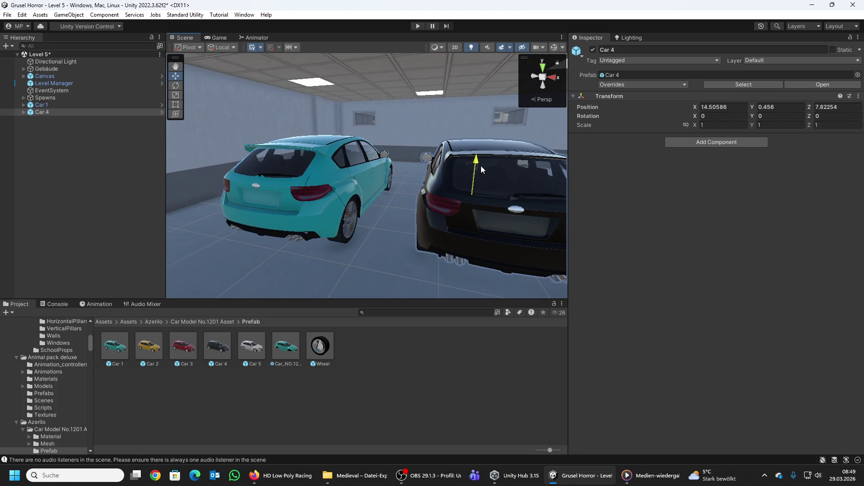
pyautogui.press('f')
pyautogui.moveTo(342, 252); pyautogui.dragTo(304, 255)
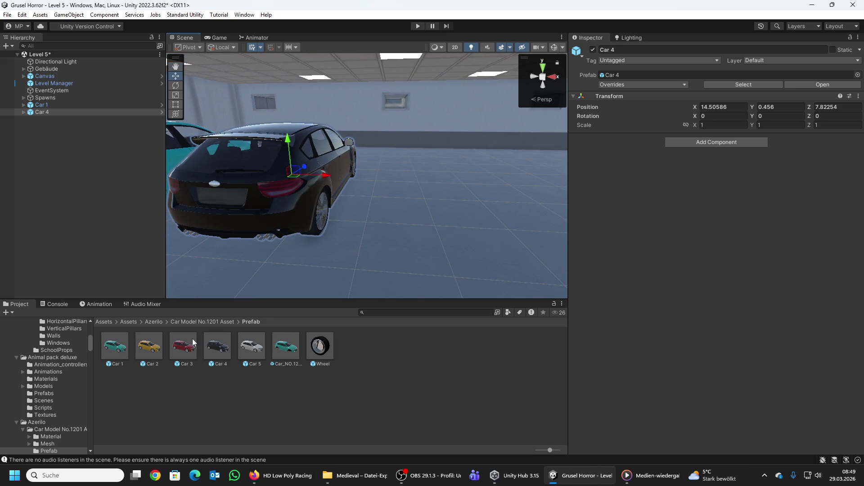
pyautogui.moveTo(192, 342)
pyautogui.mouseDown()
pyautogui.moveTo(448, 203)
pyautogui.moveTo(467, 185)
pyautogui.moveTo(477, 136)
pyautogui.mouseUp()
pyautogui.press('f')
pyautogui.moveTo(405, 171)
pyautogui.mouseDown()
pyautogui.moveTo(382, 179)
pyautogui.moveTo(349, 234)
pyautogui.moveTo(348, 294)
pyautogui.mouseUp()
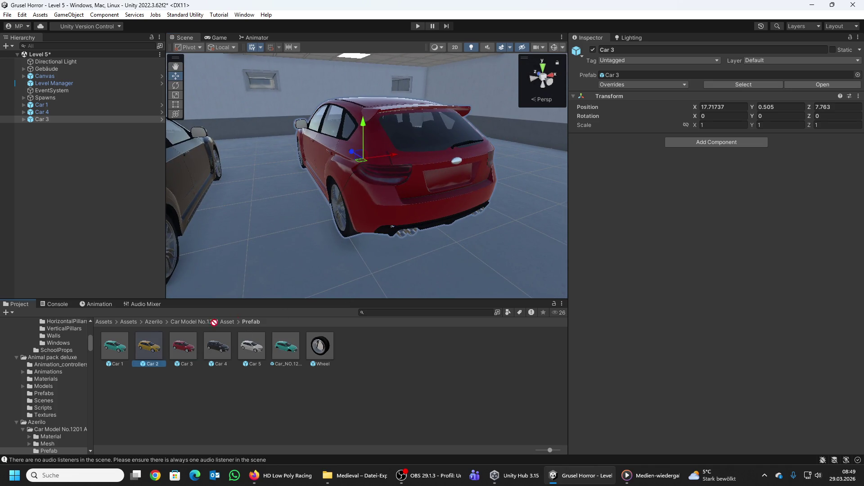
pyautogui.moveTo(214, 322)
pyautogui.mouseDown()
pyautogui.moveTo(489, 193)
pyautogui.moveTo(518, 155)
pyautogui.moveTo(494, 145)
pyautogui.mouseUp()
pyautogui.moveTo(441, 130)
pyautogui.mouseDown()
pyautogui.moveTo(443, 109)
pyautogui.moveTo(465, 144)
pyautogui.moveTo(457, 150)
pyautogui.moveTo(454, 117)
pyautogui.mouseUp()
pyautogui.scroll(10, 453, 117)
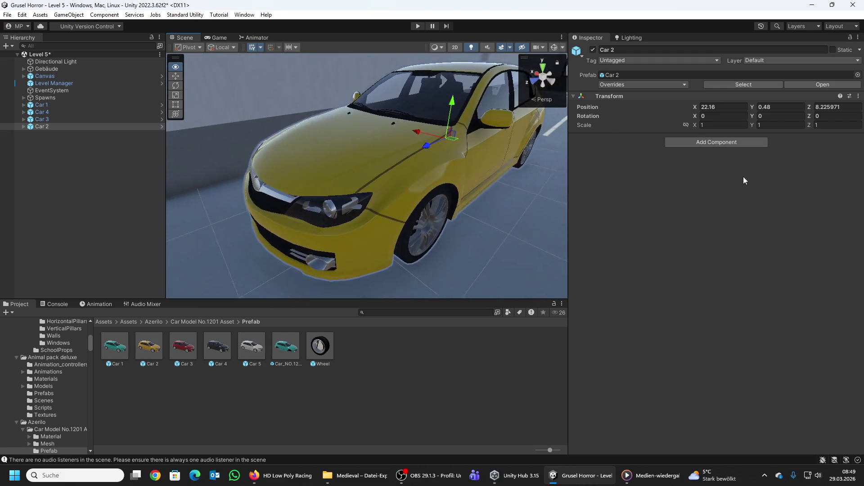
pyautogui.moveTo(288, 135)
pyautogui.mouseDown()
pyautogui.moveTo(264, 124)
pyautogui.moveTo(468, 166)
pyautogui.moveTo(535, 157)
pyautogui.moveTo(398, 134)
pyautogui.mouseUp()
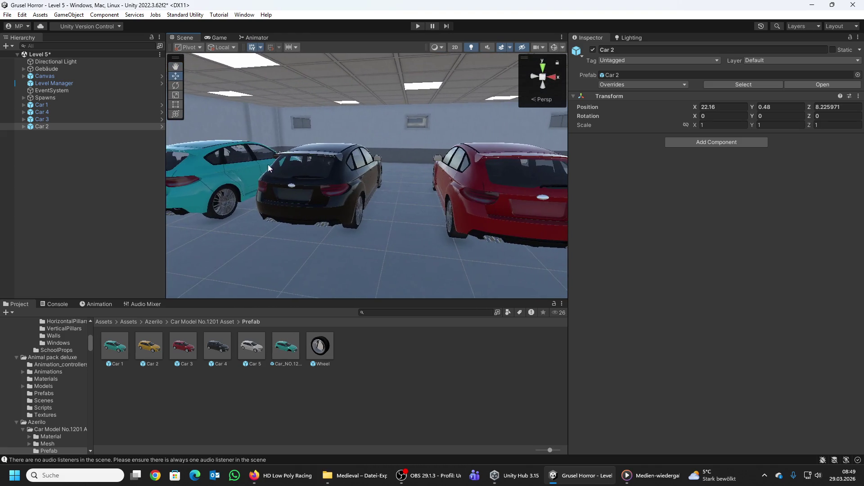
pyautogui.keyDown('shift'); pyautogui.click(52, 110); pyautogui.keyUp('shift')
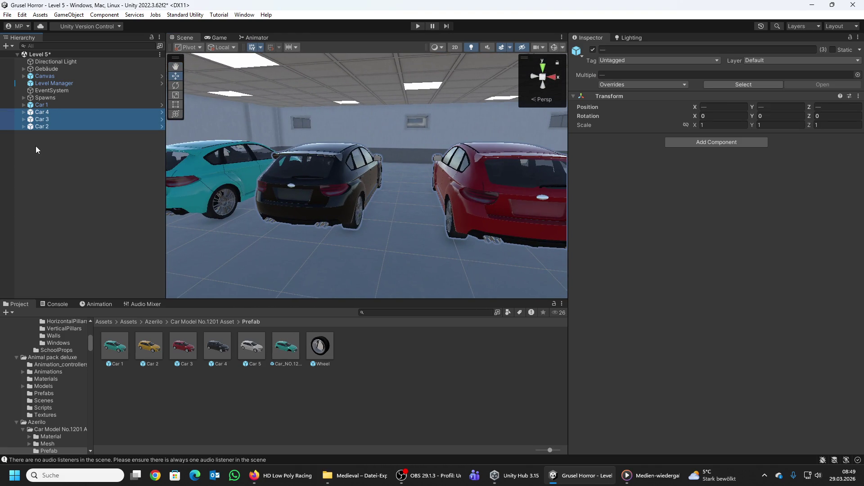
# Step: Delete Car 4, Car 3 and Car 2, leaving only the teal Car 1
pyautogui.press('Delete')
pyautogui.moveTo(203, 171)
pyautogui.mouseDown()
pyautogui.moveTo(256, 179)
pyautogui.moveTo(266, 200)
pyautogui.moveTo(342, 179)
pyautogui.moveTo(59, 142)
pyautogui.mouseUp()
pyautogui.click(49, 104)
pyautogui.moveTo(355, 161); pyautogui.dragTo(235, 145)
pyautogui.scroll(3, 216, 135)
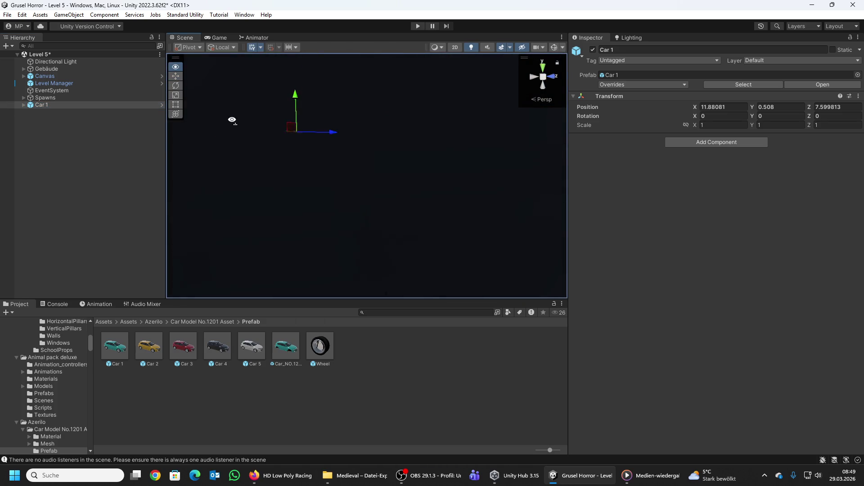
pyautogui.scroll(-5, 232, 116)
pyautogui.scroll(3, 233, 117)
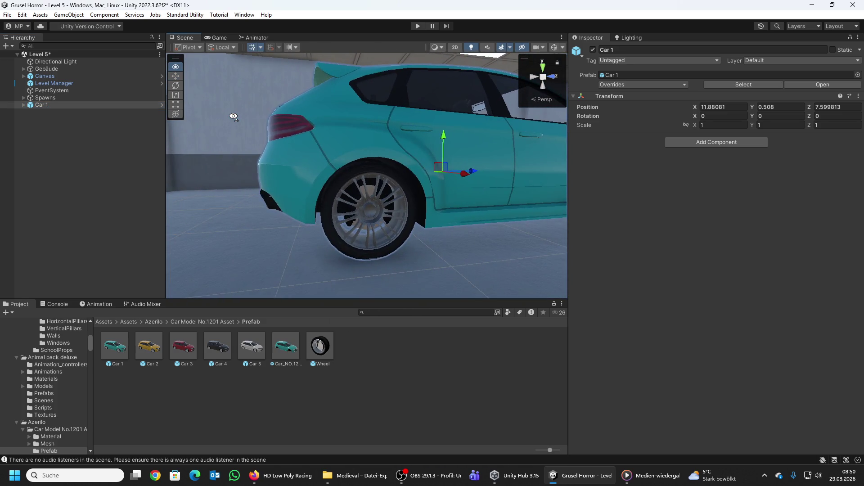
pyautogui.scroll(-5, 233, 116)
pyautogui.moveTo(233, 117)
pyautogui.mouseDown()
pyautogui.moveTo(456, 146)
pyautogui.moveTo(381, 135)
pyautogui.moveTo(393, 147)
pyautogui.mouseUp()
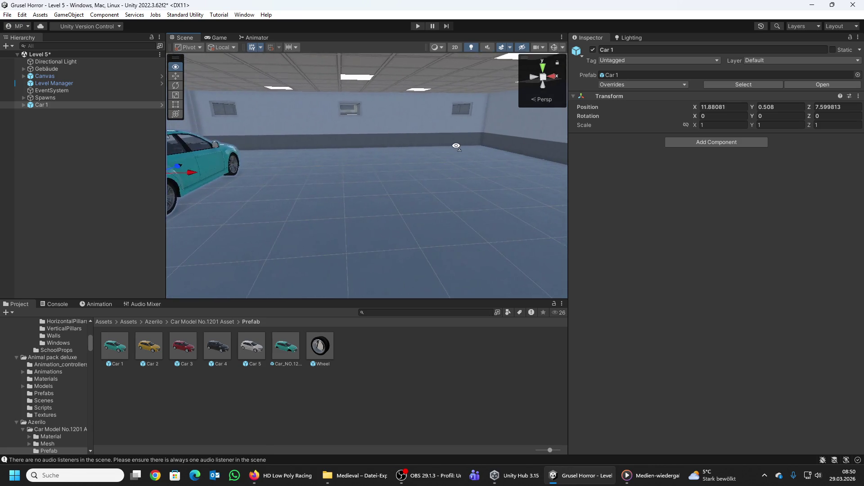
# Step: Unpack Car 1 completely and add an empty child object named 'Spawn Car'
pyautogui.rightClick(38, 106)
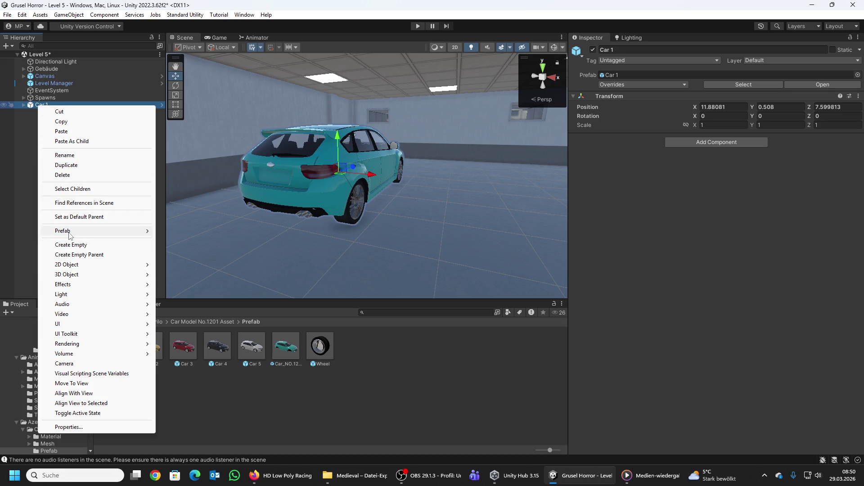
pyautogui.moveTo(70, 233)
pyautogui.click(193, 312)
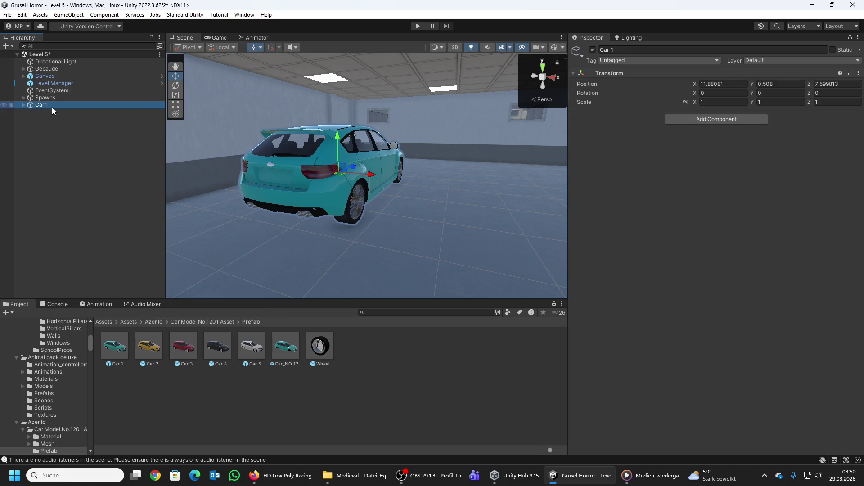
pyautogui.rightClick(48, 106)
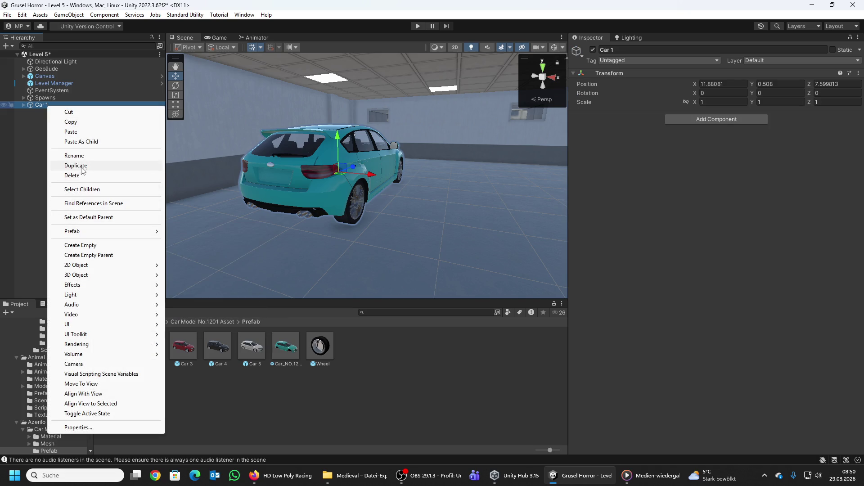
pyautogui.click(82, 244)
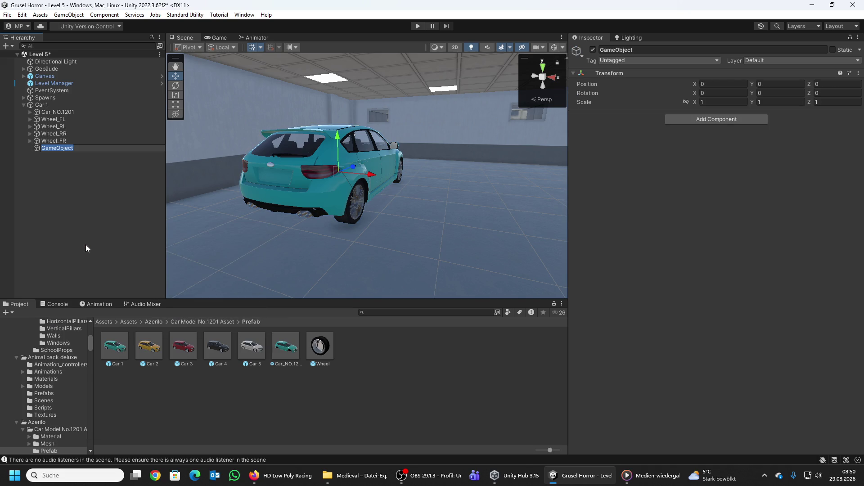
pyautogui.write('Spawn ')
pyautogui.write('Car')
pyautogui.press('Return')
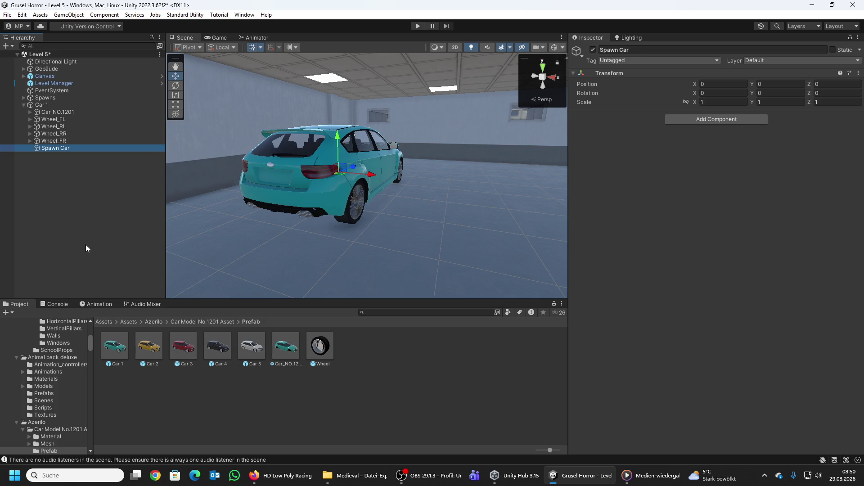
# Step: Move Spawn Car out to the top level of the hierarchy and delete Car 1
pyautogui.press('f')
pyautogui.moveTo(295, 174)
pyautogui.mouseDown()
pyautogui.moveTo(251, 196)
pyautogui.moveTo(250, 166)
pyautogui.moveTo(263, 154)
pyautogui.mouseUp()
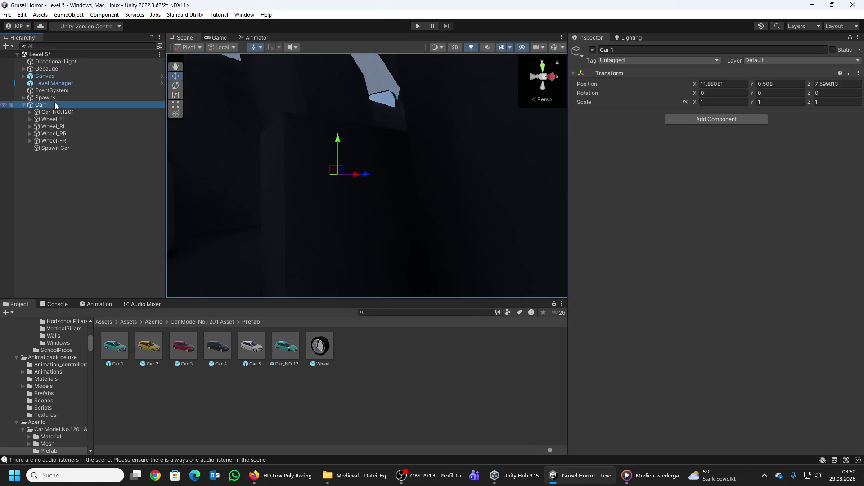
pyautogui.click(54, 148)
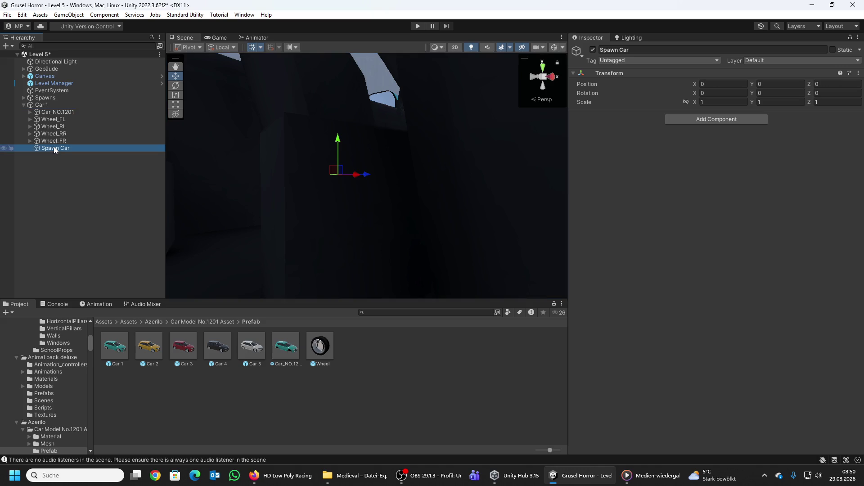
pyautogui.moveTo(53, 146); pyautogui.dragTo(49, 102)
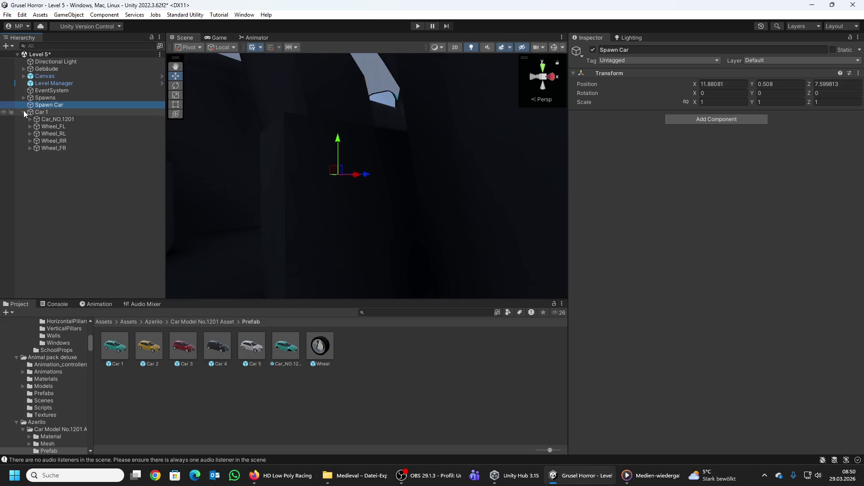
pyautogui.click(23, 112)
pyautogui.click(40, 113)
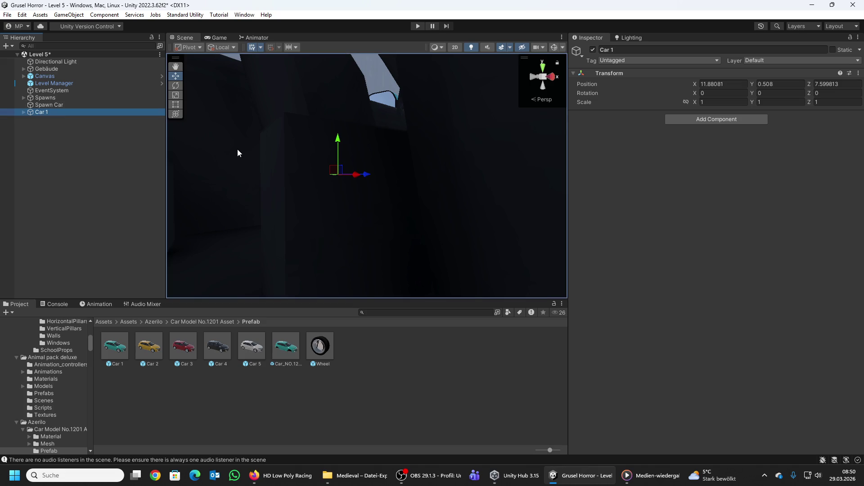
pyautogui.press('Delete')
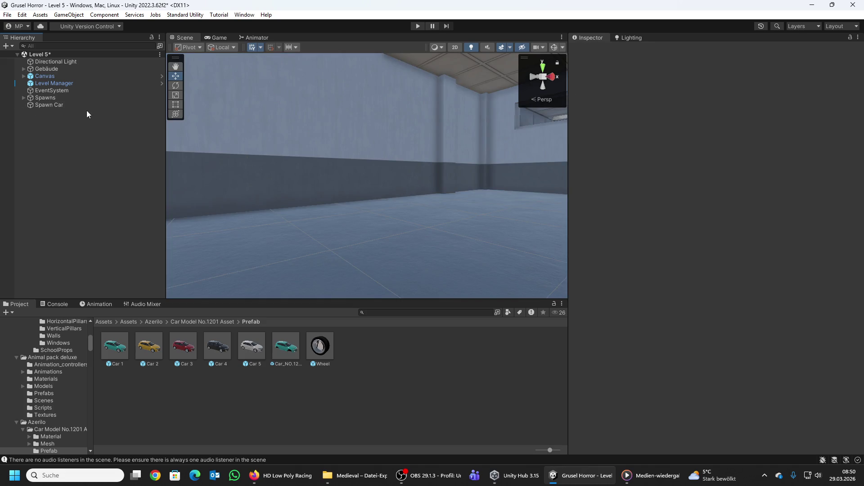
pyautogui.click(63, 105)
# Step: Restore Car 1 and duplicate it three times, sliding copies right along X up to 20.44
pyautogui.moveTo(360, 225)
pyautogui.mouseDown()
pyautogui.moveTo(434, 245)
pyautogui.moveTo(499, 227)
pyautogui.moveTo(558, 245)
pyautogui.moveTo(571, 289)
pyautogui.moveTo(540, 280)
pyautogui.mouseUp()
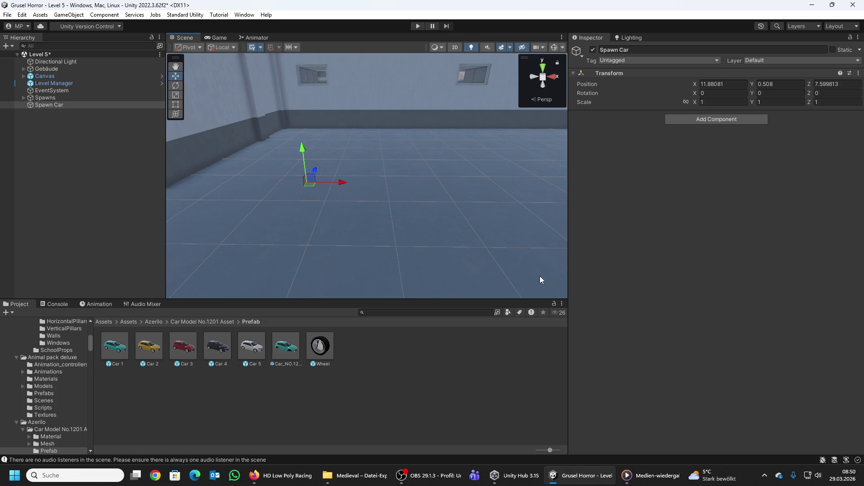
pyautogui.hotkey('ctrl', 'v')
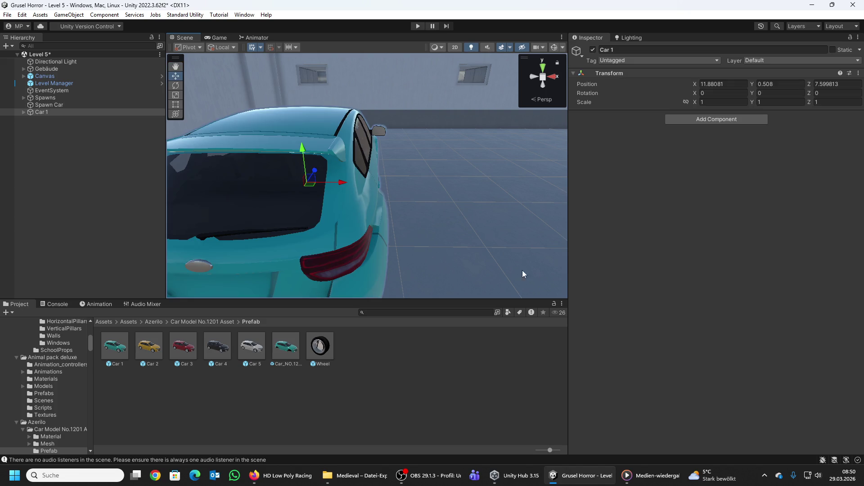
pyautogui.scroll(-5, 412, 212)
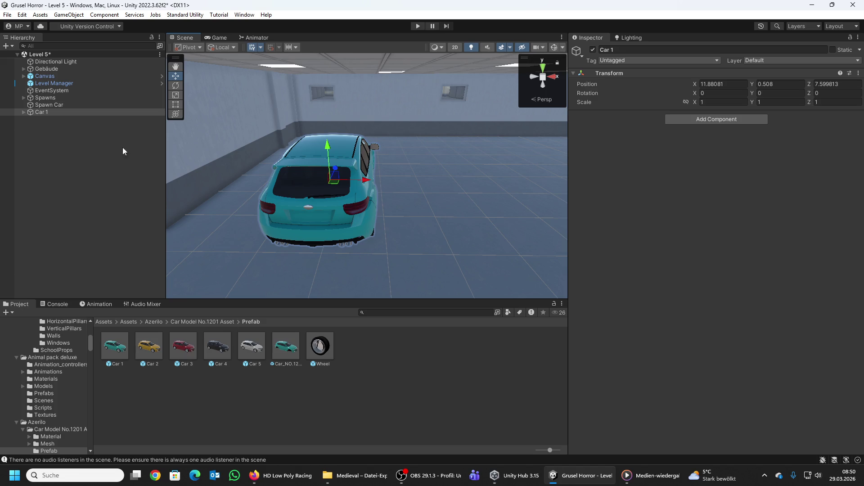
pyautogui.click(51, 112)
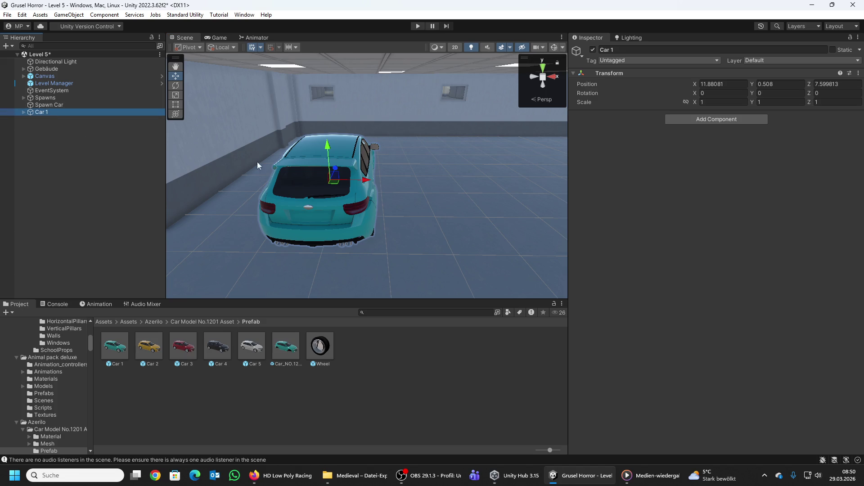
pyautogui.hotkey('ctrl', 'd')
pyautogui.moveTo(365, 180)
pyautogui.mouseDown()
pyautogui.moveTo(560, 198)
pyautogui.moveTo(504, 205)
pyautogui.moveTo(460, 190)
pyautogui.moveTo(485, 186)
pyautogui.moveTo(446, 185)
pyautogui.moveTo(596, 206)
pyautogui.moveTo(581, 203)
pyautogui.mouseUp()
pyautogui.hotkey('ctrl', 'd')
pyautogui.moveTo(412, 195); pyautogui.dragTo(399, 205)
pyautogui.hotkey('ctrl', 'd')
pyautogui.moveTo(412, 169)
pyautogui.mouseDown()
pyautogui.moveTo(510, 165)
pyautogui.moveTo(396, 174)
pyautogui.mouseUp()
pyautogui.press('f')
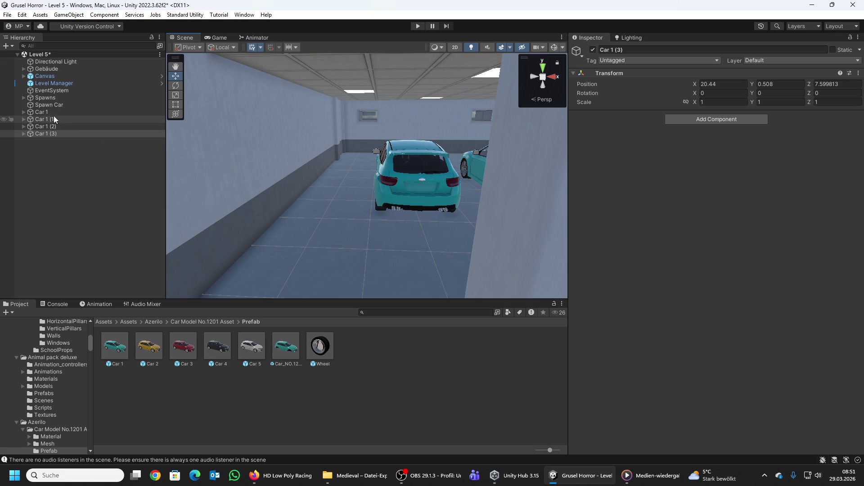
# Step: Respace the cars: Car 1 and Spawn Car to X 10.79, Car 1 (1) 13.73, Car 1 (3) 19.76
pyautogui.click(52, 113)
pyautogui.keyDown('ctrl'); pyautogui.click(49, 104); pyautogui.keyUp('ctrl')
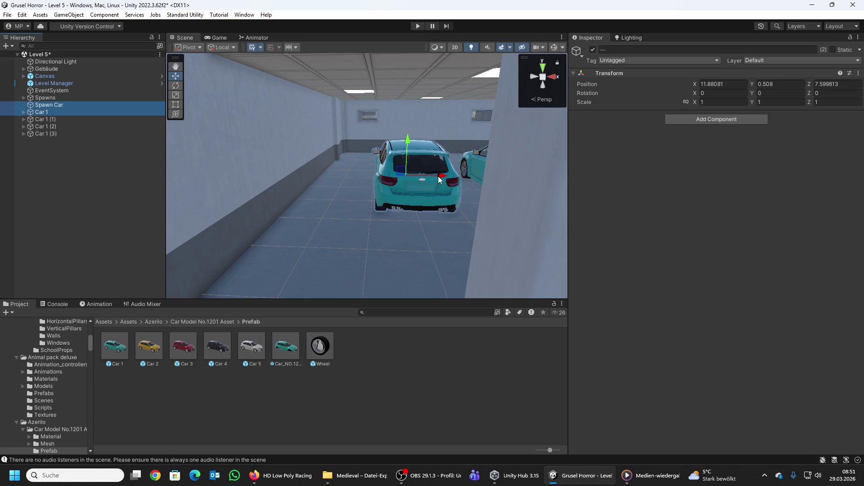
pyautogui.moveTo(440, 179); pyautogui.dragTo(304, 171)
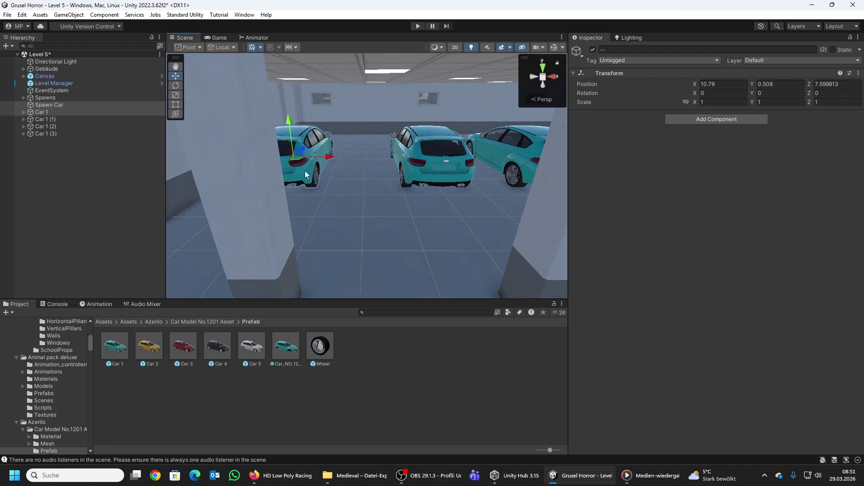
pyautogui.click(48, 120)
pyautogui.moveTo(453, 158)
pyautogui.mouseDown()
pyautogui.moveTo(415, 164)
pyautogui.moveTo(420, 141)
pyautogui.moveTo(379, 168)
pyautogui.mouseUp()
pyautogui.click(61, 126)
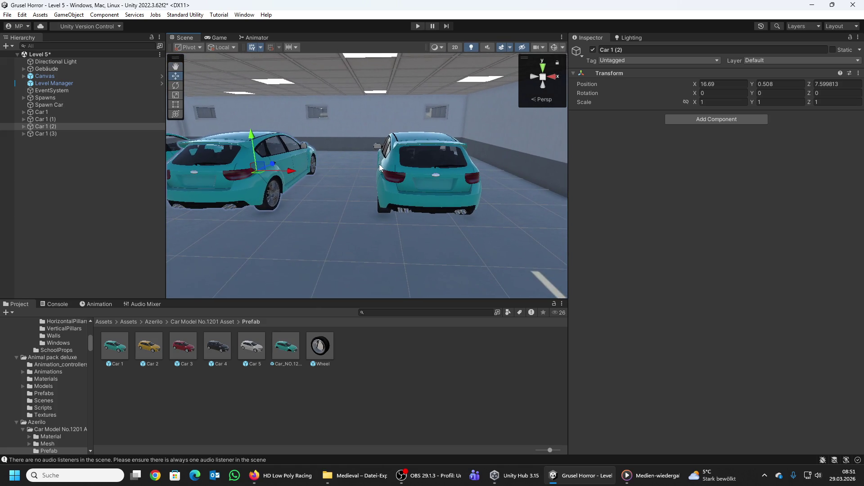
pyautogui.click(76, 135)
pyautogui.moveTo(448, 172)
pyautogui.mouseDown()
pyautogui.moveTo(418, 175)
pyautogui.moveTo(433, 163)
pyautogui.moveTo(516, 168)
pyautogui.moveTo(513, 184)
pyautogui.moveTo(432, 188)
pyautogui.mouseUp()
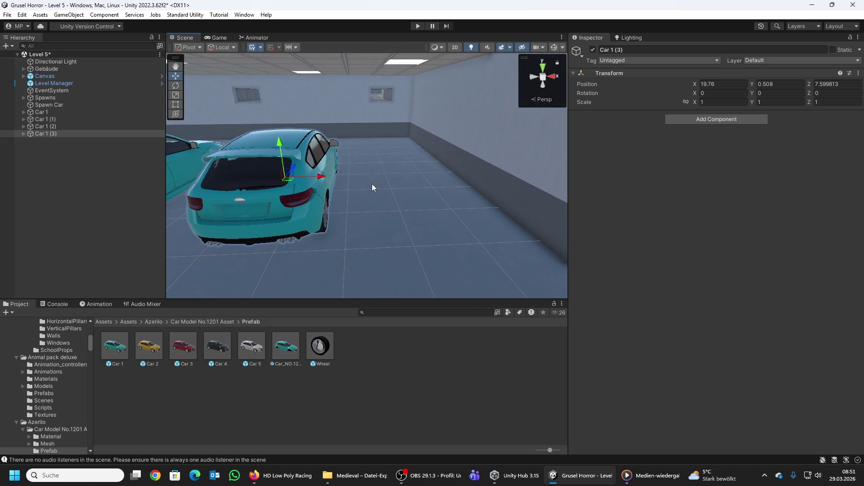
# Step: Duplicate Car 1 (3) as Car 1 (4) and place it at about X 22.242
pyautogui.hotkey('ctrl', 'd')
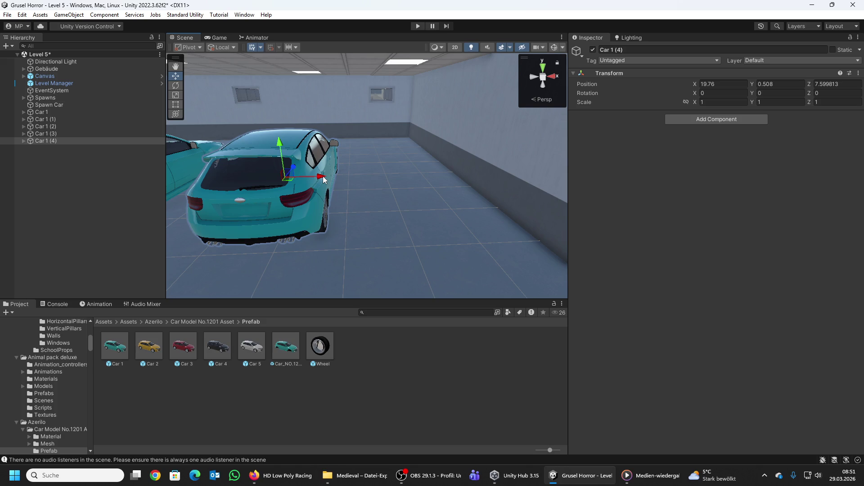
pyautogui.moveTo(323, 179); pyautogui.dragTo(444, 185)
pyautogui.press('f')
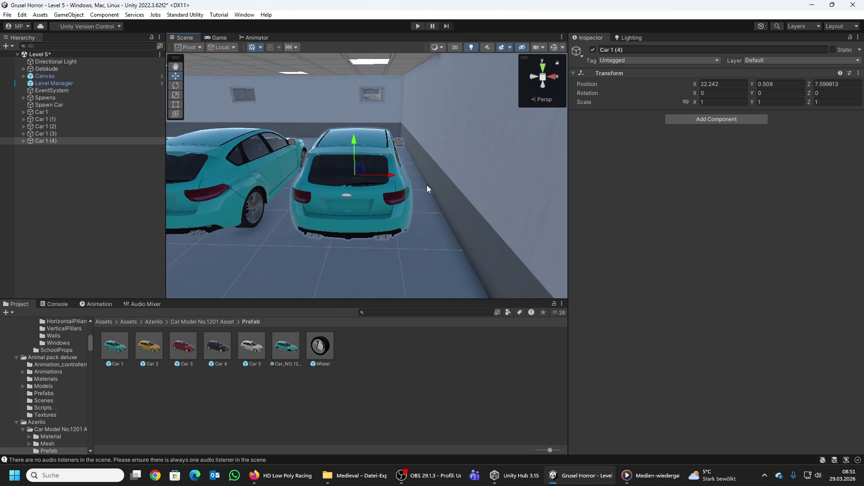
pyautogui.moveTo(395, 174)
pyautogui.mouseDown()
pyautogui.moveTo(414, 176)
pyautogui.moveTo(419, 149)
pyautogui.moveTo(204, 166)
pyautogui.mouseUp()
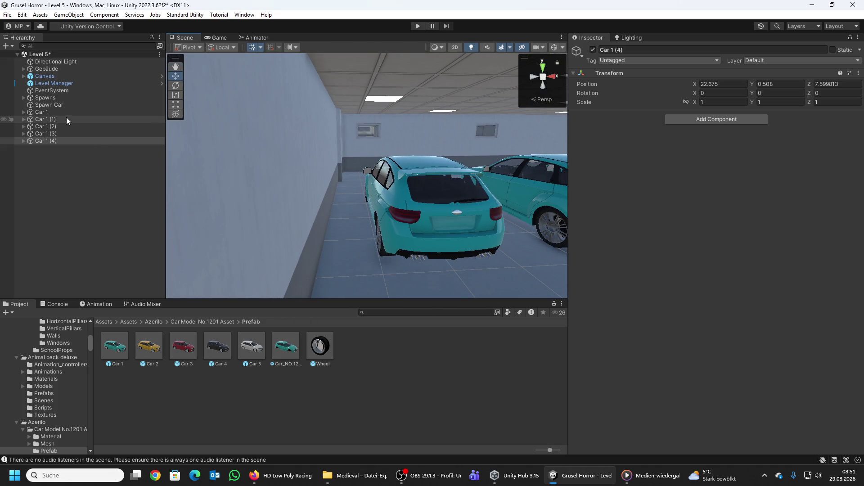
# Step: Fine-tune: Car 1 and Spawn Car to X 10.144, Car 1 (2) 16.607, Car 1 (3) 19.679
pyautogui.click(52, 106)
pyautogui.keyDown('ctrl'); pyautogui.click(44, 112); pyautogui.keyUp('ctrl')
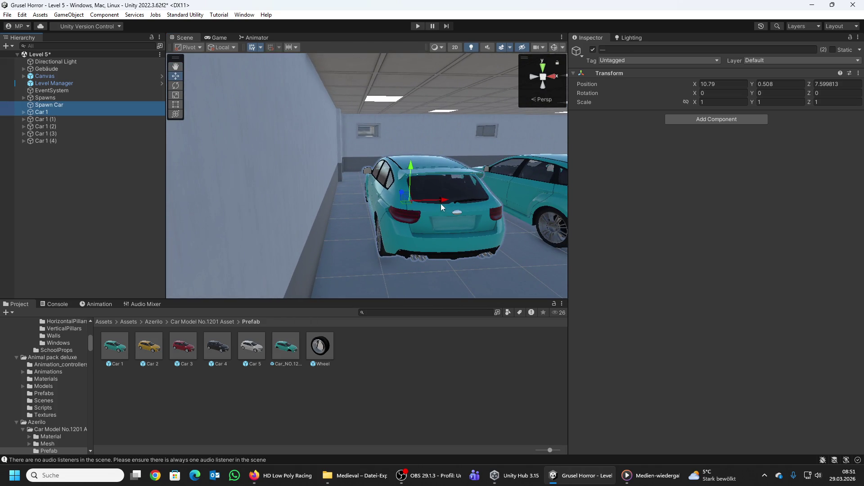
pyautogui.moveTo(441, 206); pyautogui.dragTo(170, 136)
pyautogui.click(66, 120)
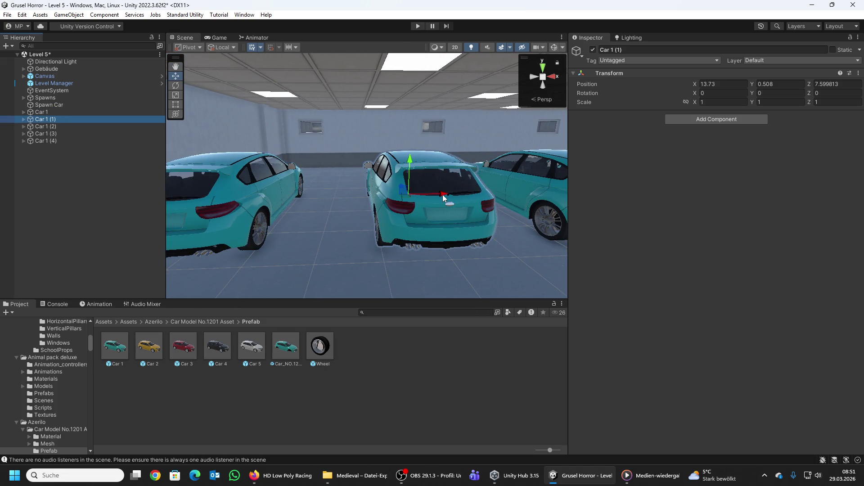
pyautogui.moveTo(444, 198)
pyautogui.mouseDown()
pyautogui.moveTo(396, 198)
pyautogui.moveTo(456, 193)
pyautogui.moveTo(415, 204)
pyautogui.moveTo(393, 187)
pyautogui.mouseUp()
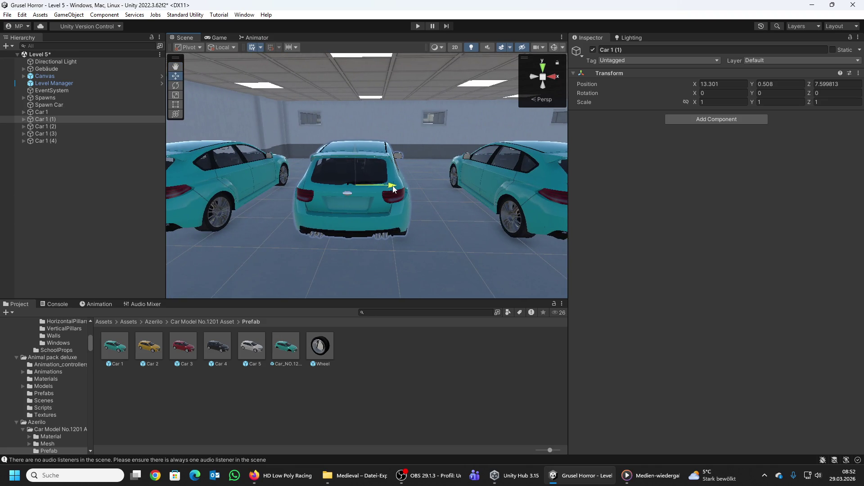
pyautogui.doubleClick(57, 126)
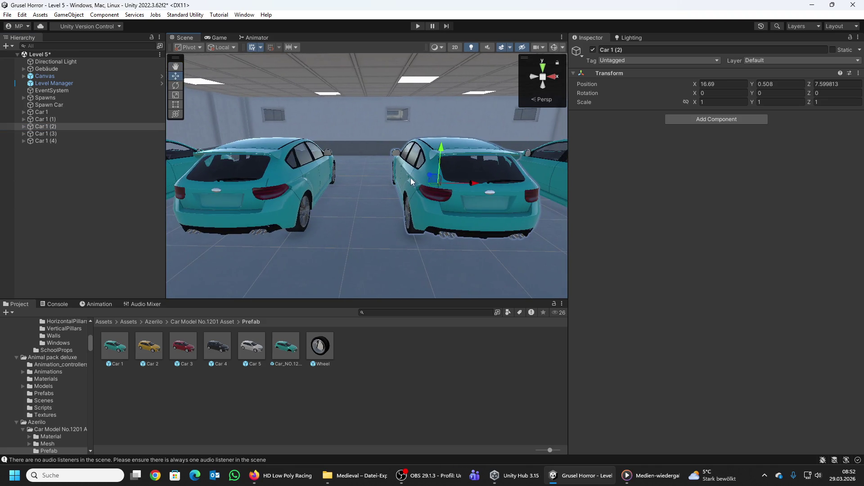
pyautogui.moveTo(473, 186); pyautogui.dragTo(469, 184)
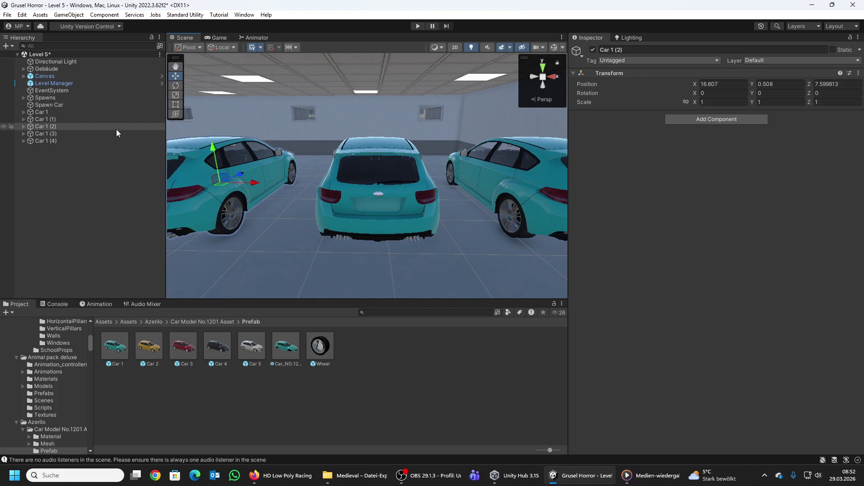
pyautogui.click(63, 133)
pyautogui.moveTo(414, 185); pyautogui.dragTo(410, 185)
pyautogui.moveTo(344, 185)
pyautogui.mouseDown()
pyautogui.moveTo(411, 190)
pyautogui.moveTo(365, 163)
pyautogui.moveTo(449, 170)
pyautogui.moveTo(628, 146)
pyautogui.moveTo(600, 173)
pyautogui.moveTo(373, 166)
pyautogui.mouseUp()
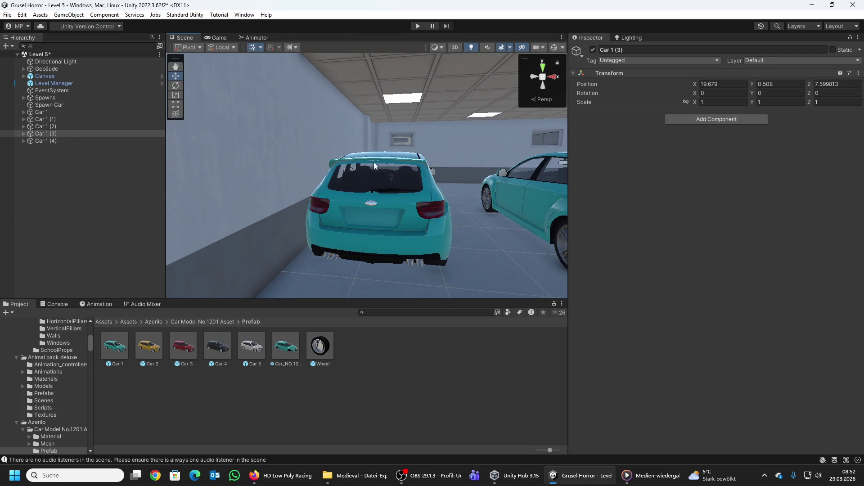
pyautogui.click(45, 114)
pyautogui.doubleClick(58, 112)
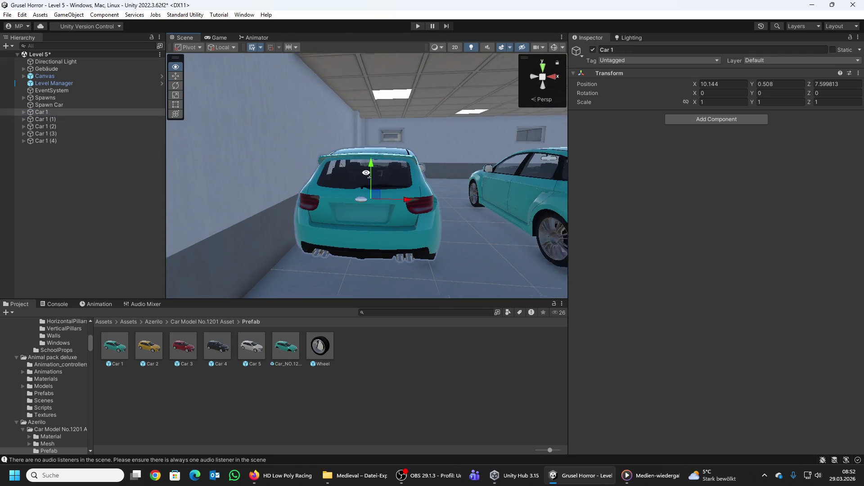
pyautogui.click(53, 106)
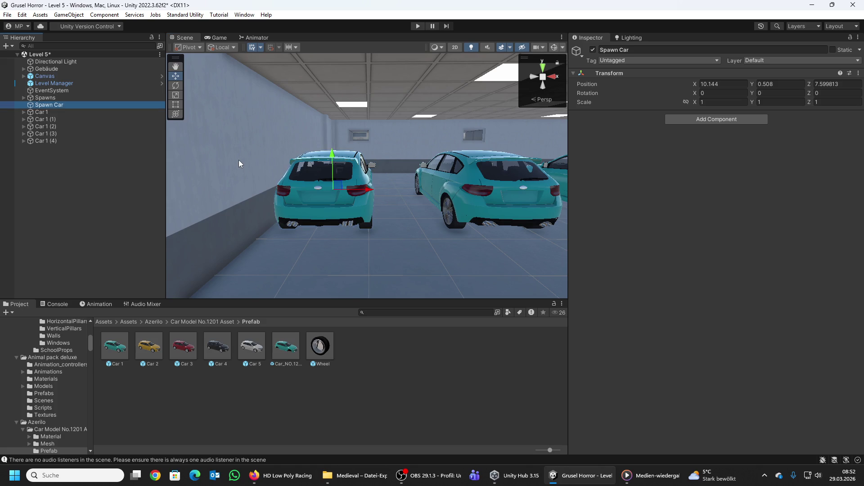
# Step: Duplicate Spawn Car as Spawn Car (1) and paste Car 1 (1)'s position onto it
pyautogui.hotkey('ctrl', 'd')
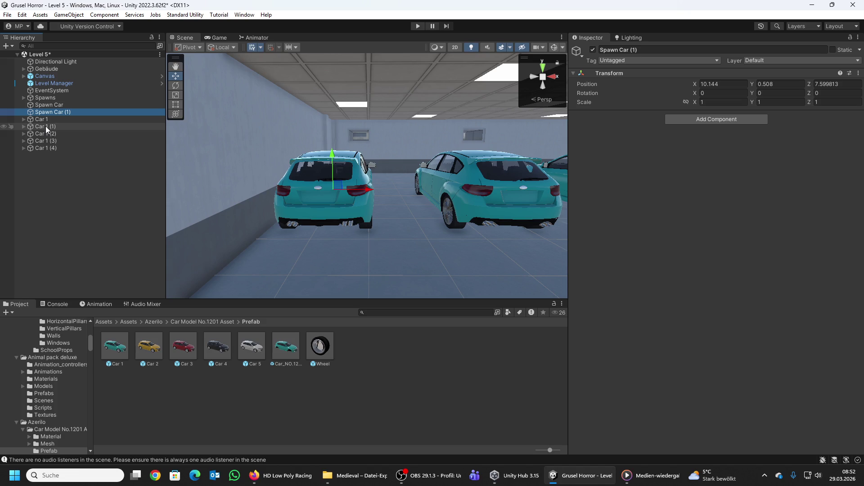
pyautogui.click(46, 128)
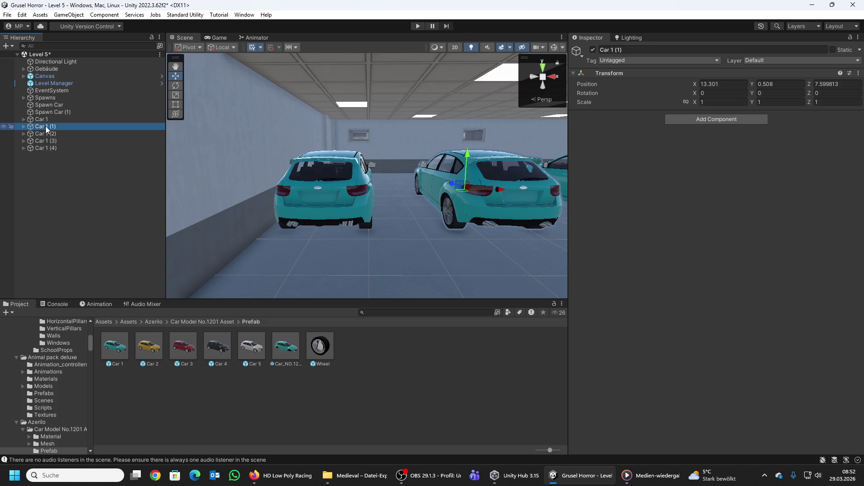
pyautogui.rightClick(581, 84)
pyautogui.click(594, 110)
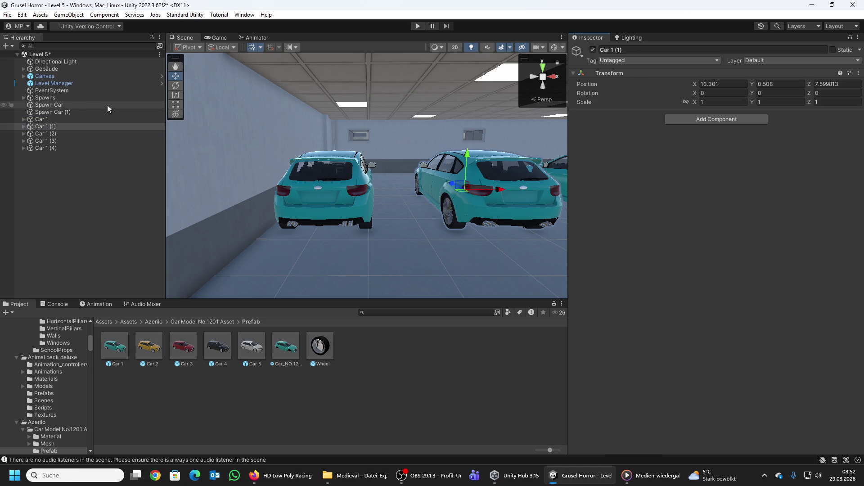
pyautogui.click(51, 112)
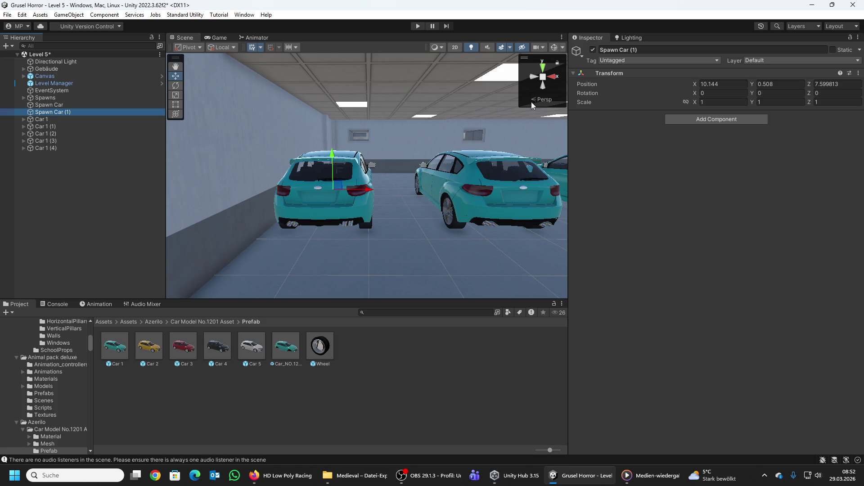
pyautogui.rightClick(578, 84)
pyautogui.click(602, 128)
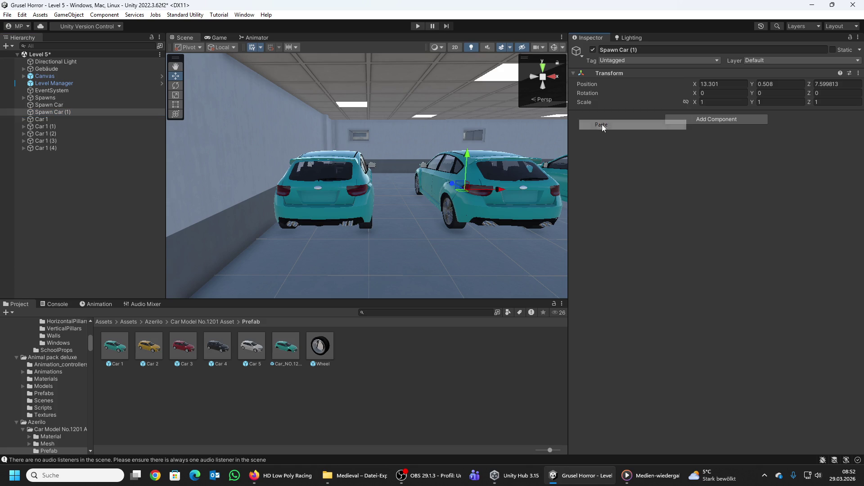
pyautogui.press('f')
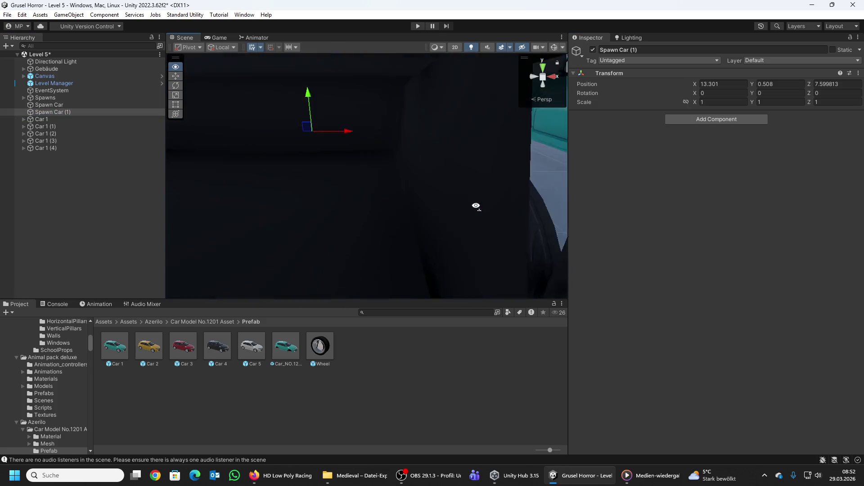
pyautogui.moveTo(460, 191); pyautogui.dragTo(460, 201)
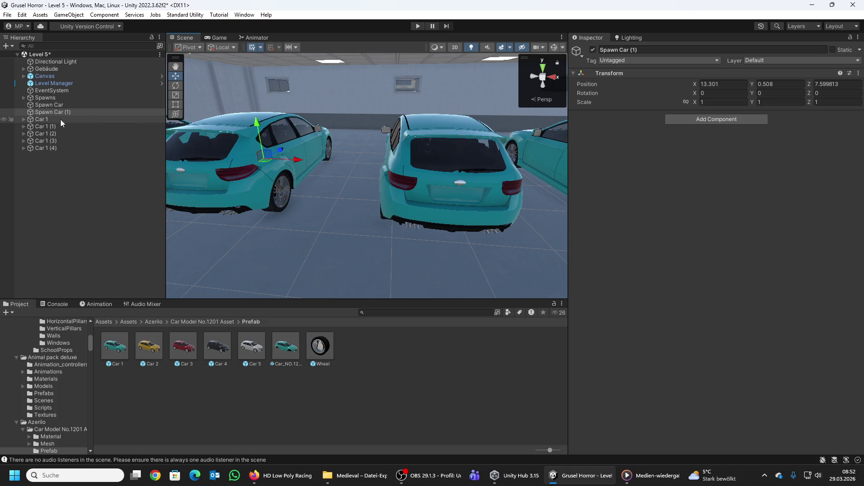
# Step: Create Spawn Car (2) at Car 1 (2)'s copied position
pyautogui.click(49, 134)
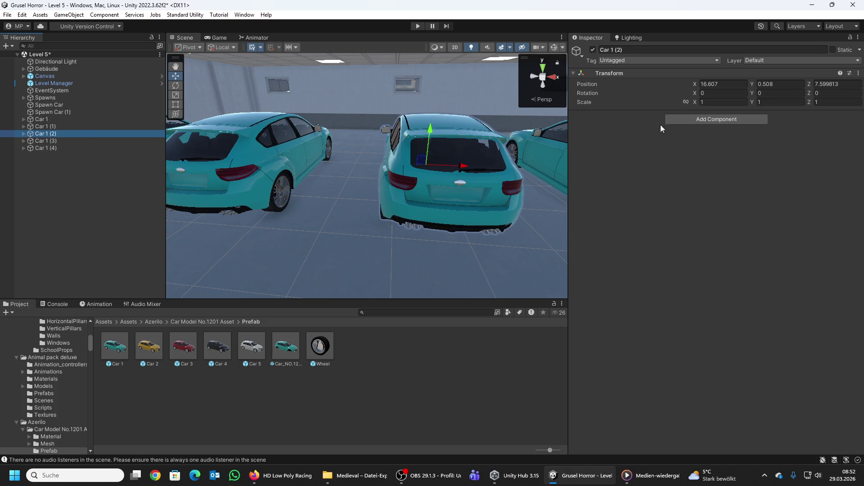
pyautogui.rightClick(589, 85)
pyautogui.click(616, 115)
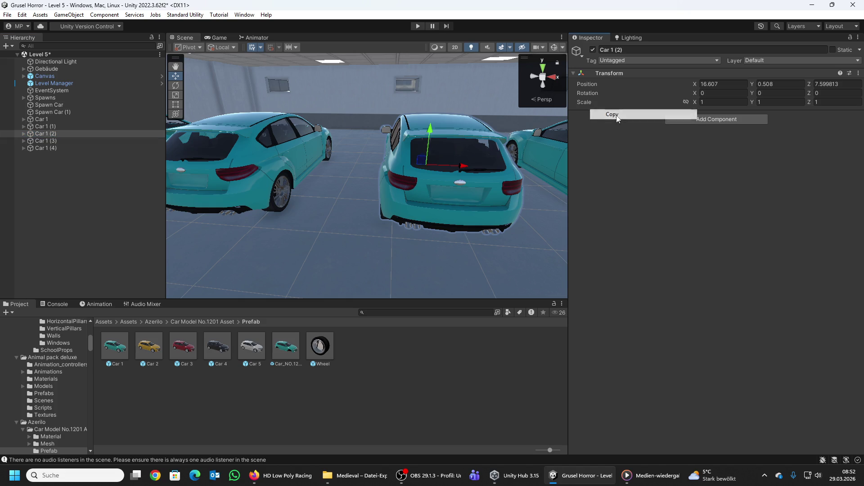
pyautogui.click(74, 110)
pyautogui.hotkey('ctrl', 'd')
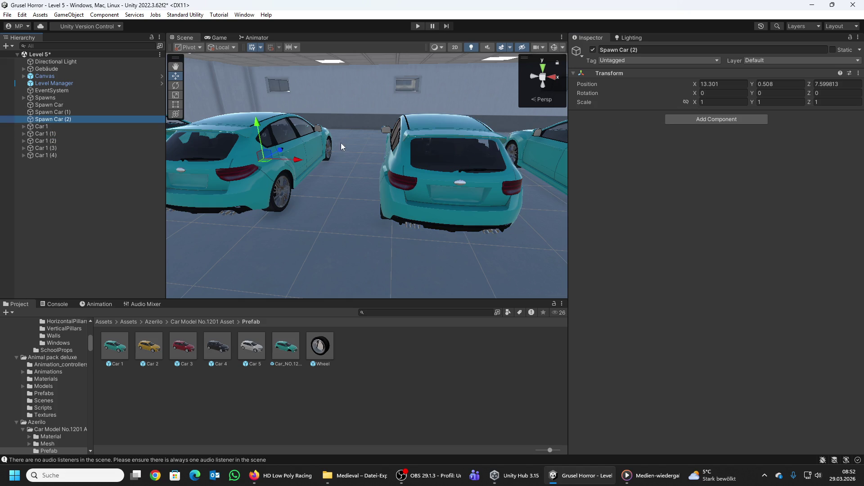
pyautogui.rightClick(582, 88)
pyautogui.click(603, 127)
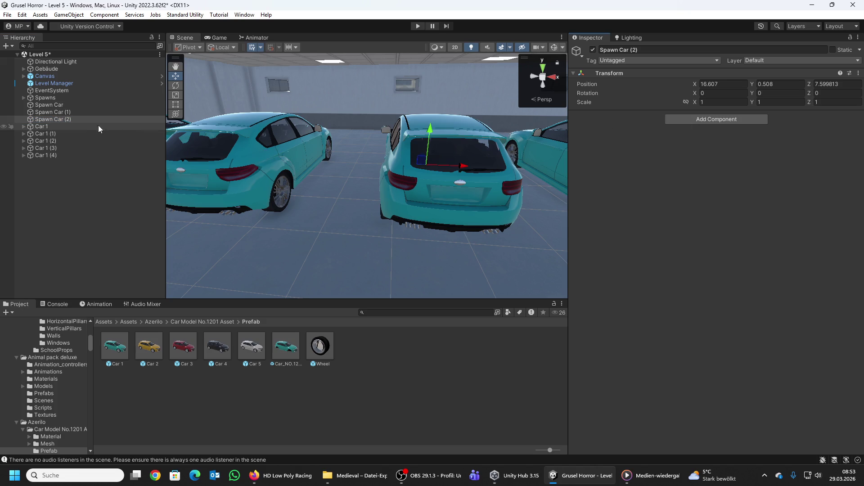
pyautogui.moveTo(315, 180); pyautogui.dragTo(252, 171)
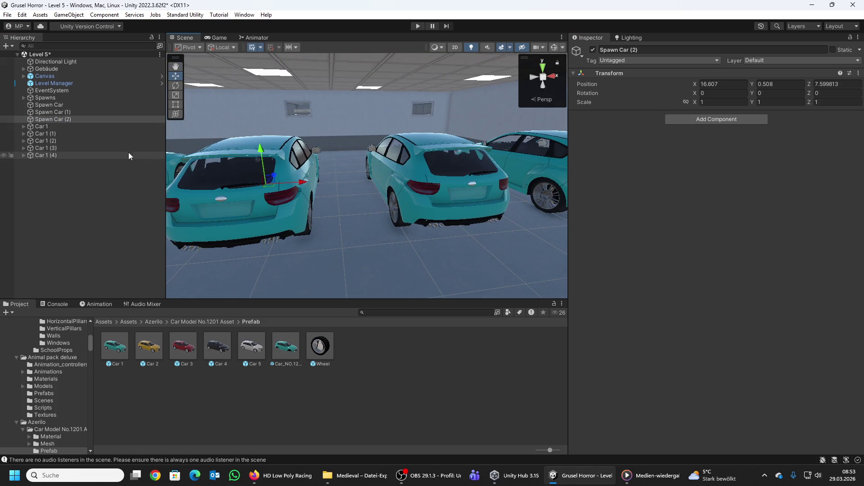
# Step: Create Spawn Car (3) at Car 1 (3)'s copied position, X 19.679
pyautogui.click(58, 148)
pyautogui.press('f')
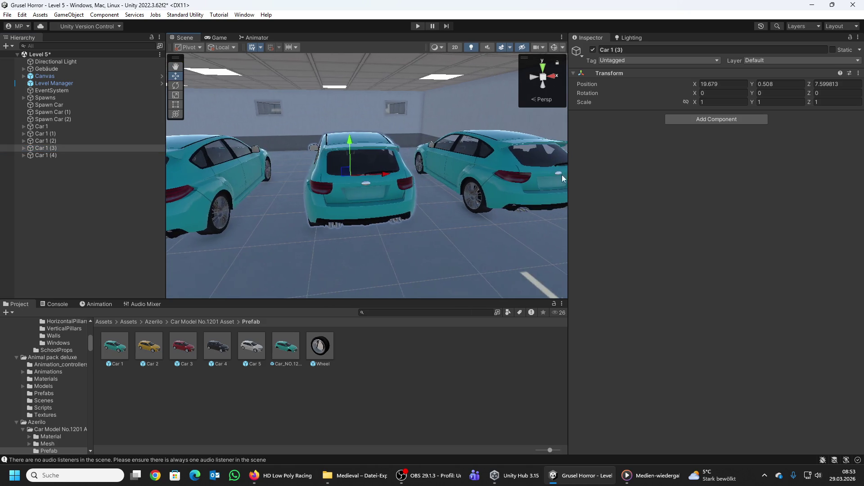
pyautogui.rightClick(587, 84)
pyautogui.click(612, 116)
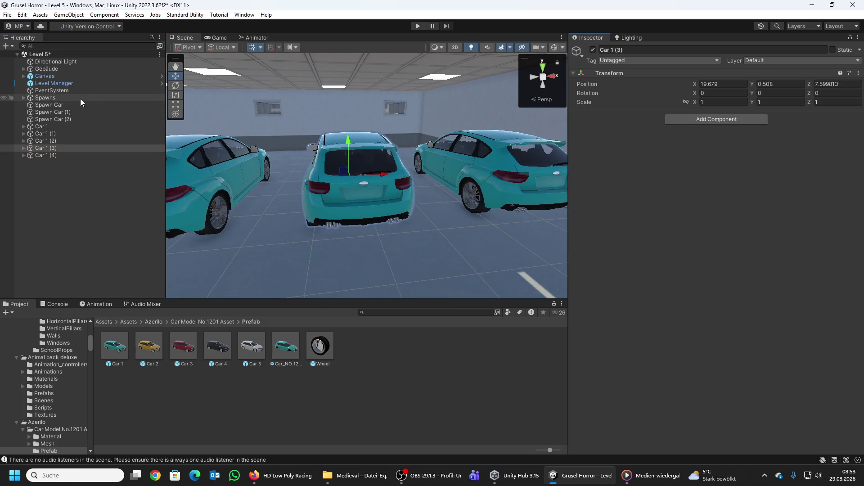
pyautogui.click(74, 118)
pyautogui.hotkey('ctrl', 'd')
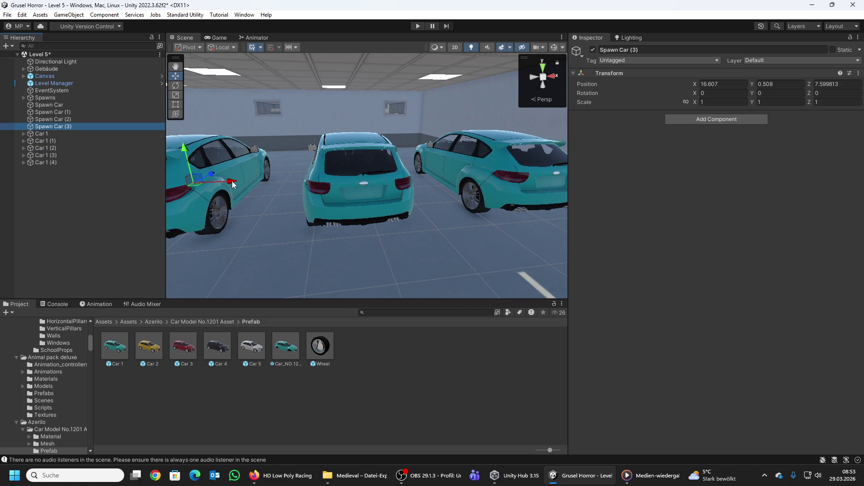
pyautogui.rightClick(586, 90)
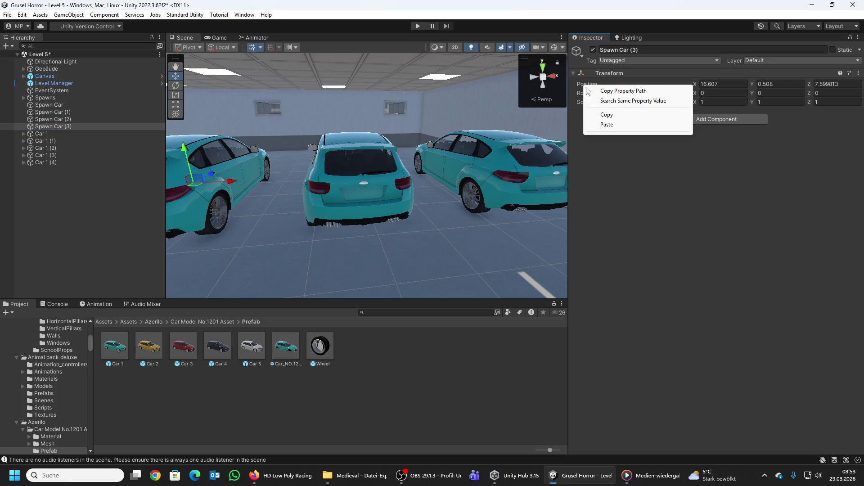
pyautogui.click(599, 124)
pyautogui.moveTo(424, 173)
pyautogui.mouseDown()
pyautogui.moveTo(193, 144)
pyautogui.moveTo(183, 150)
pyautogui.mouseUp()
pyautogui.doubleClick(67, 126)
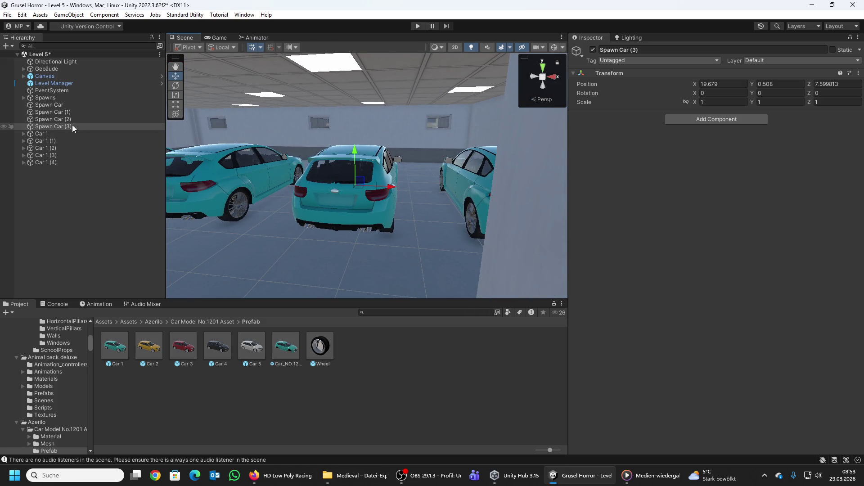
# Step: Copy the Position of Car 1 (4)
pyautogui.click(45, 162)
pyautogui.moveTo(347, 205); pyautogui.dragTo(568, 170)
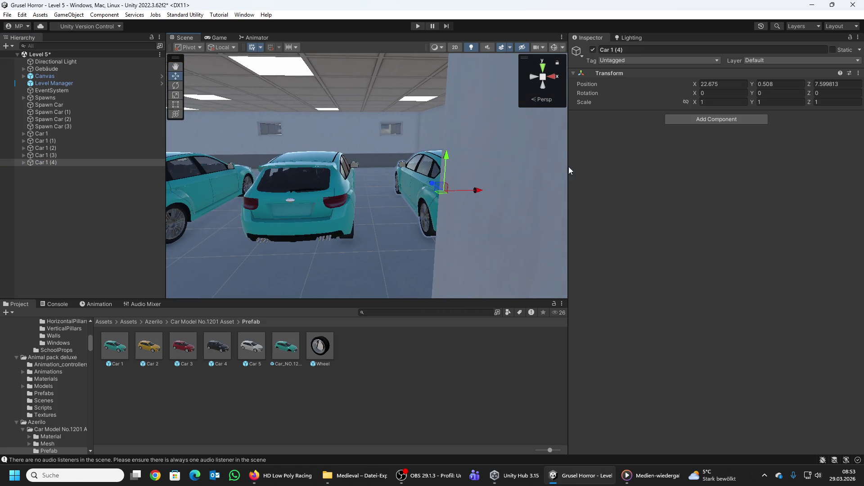
pyautogui.rightClick(581, 84)
pyautogui.click(596, 111)
pyautogui.moveTo(399, 157); pyautogui.dragTo(397, 159)
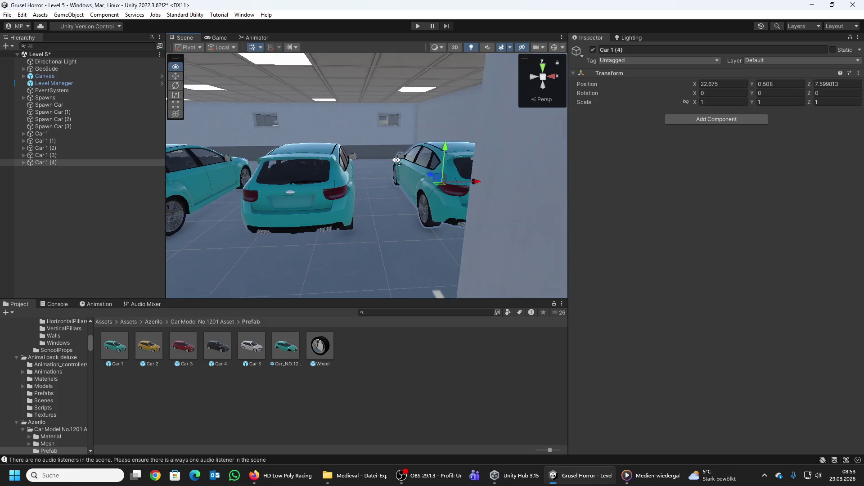
pyautogui.press('a')
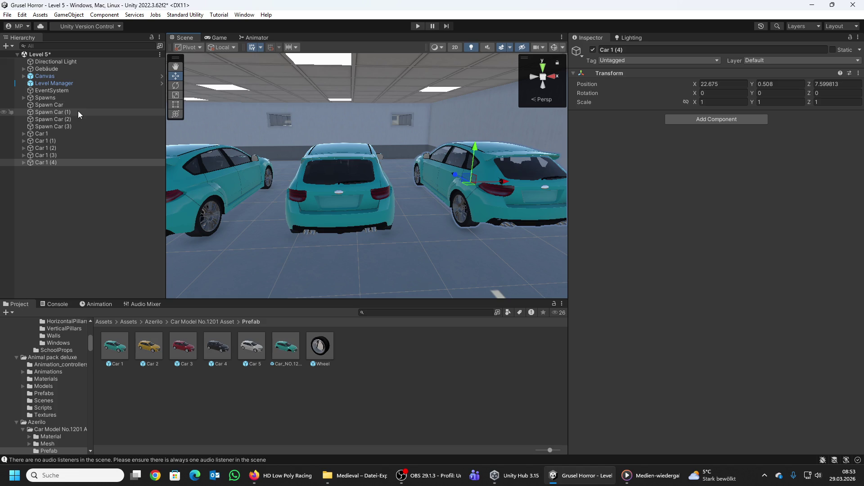
# Step: Duplicate Spawn Car (3) into Spawn Car (4) and paste Car 1 (4)'s position onto it
pyautogui.press('w')
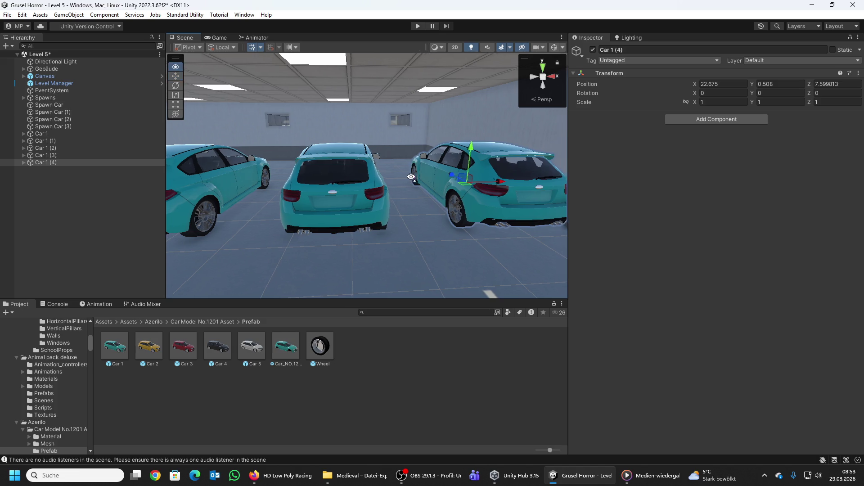
pyautogui.press('d')
pyautogui.press('w')
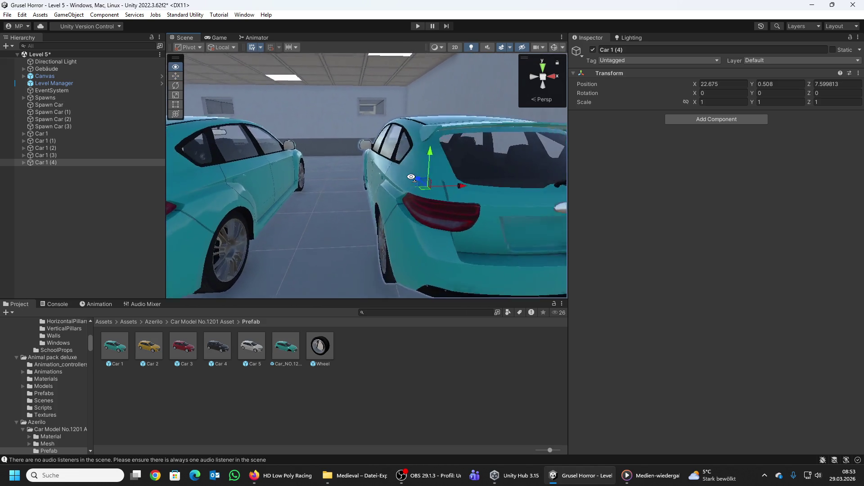
pyautogui.press('s')
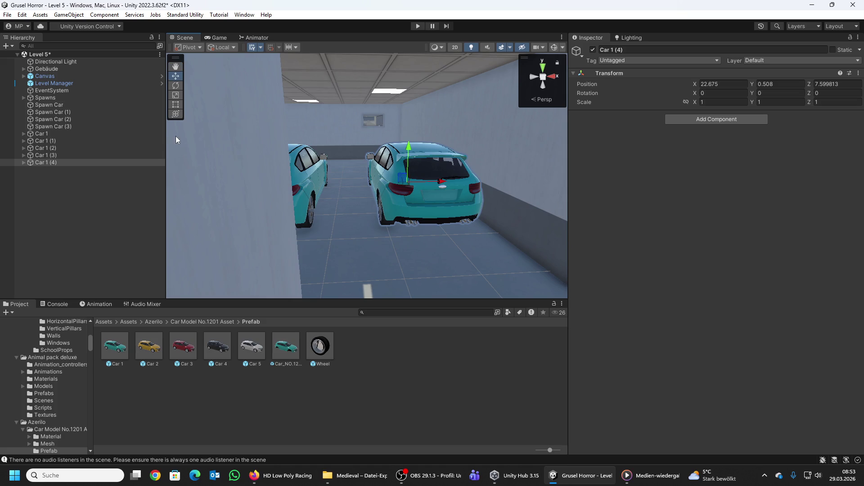
pyautogui.click(60, 127)
pyautogui.hotkey('ctrl', 'd')
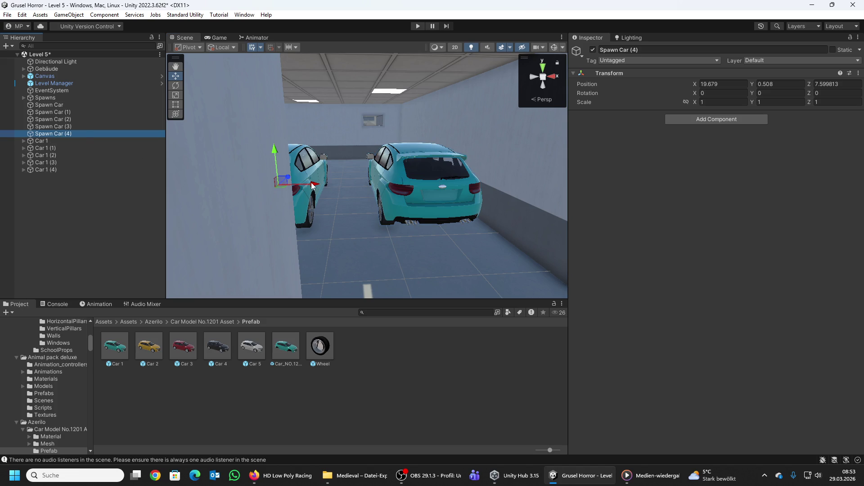
pyautogui.rightClick(589, 84)
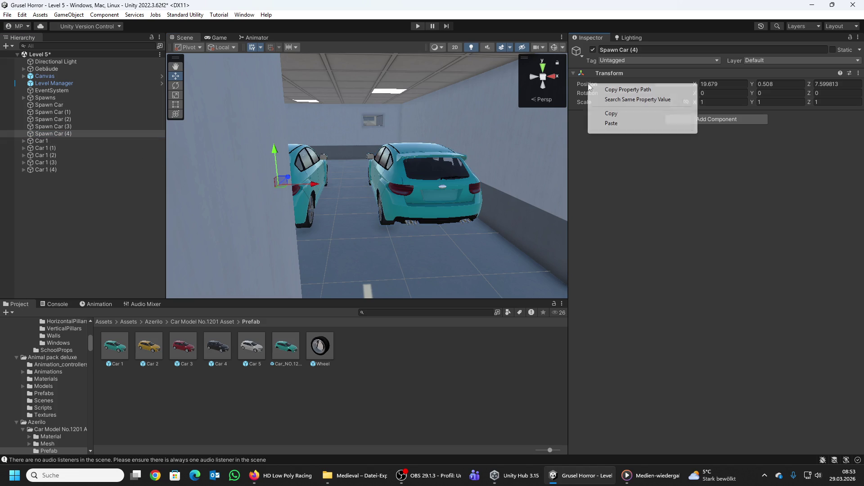
pyautogui.click(612, 125)
# Step: Turn the view toward the long corridor and select the original Spawn Car
pyautogui.moveTo(381, 169); pyautogui.dragTo(382, 168)
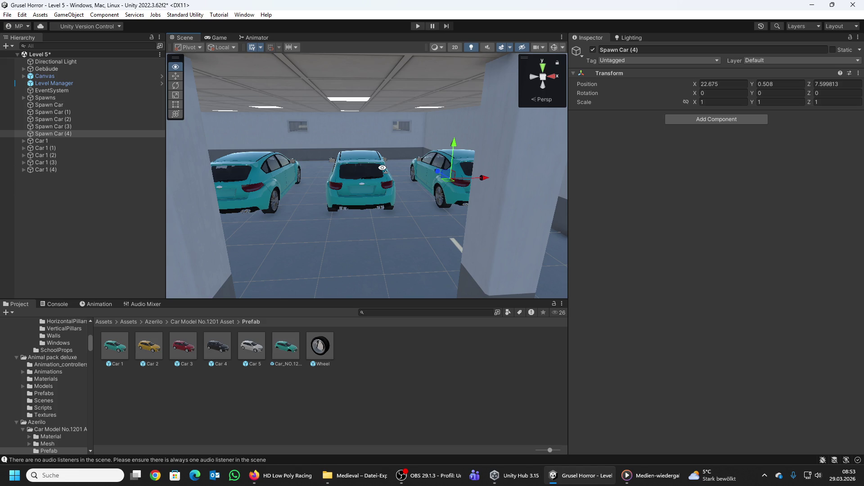
pyautogui.moveTo(382, 168)
pyautogui.mouseDown()
pyautogui.moveTo(164, 132)
pyautogui.moveTo(111, 139)
pyautogui.moveTo(607, 121)
pyautogui.moveTo(617, 135)
pyautogui.moveTo(588, 152)
pyautogui.moveTo(647, 152)
pyautogui.moveTo(604, 155)
pyautogui.mouseUp()
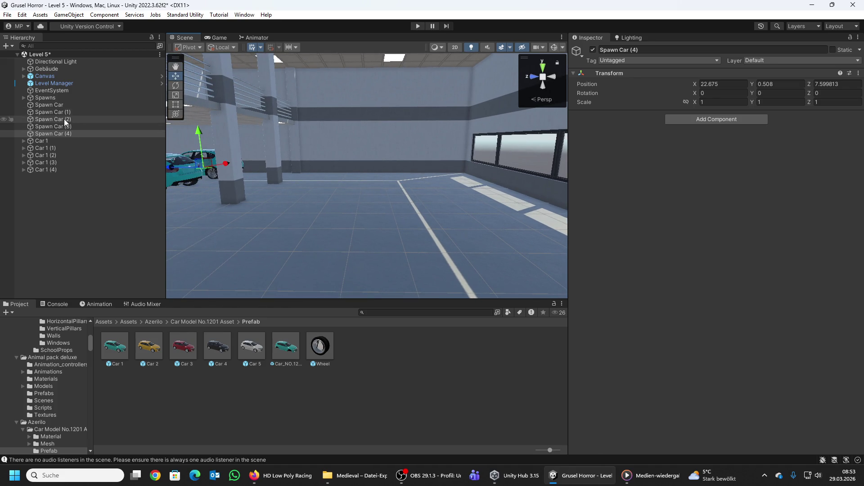
pyautogui.click(57, 106)
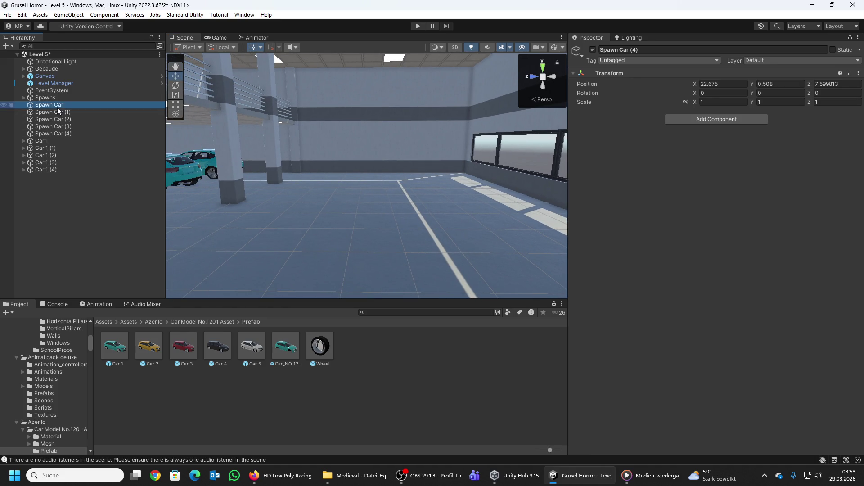
# Step: Select Spawn Car through Car 1 (4) and duplicate all ten cars and spawn points
pyautogui.keyDown('shift'); pyautogui.click(57, 166); pyautogui.keyUp('shift')
pyautogui.moveTo(300, 212)
pyautogui.mouseDown()
pyautogui.moveTo(331, 221)
pyautogui.moveTo(437, 221)
pyautogui.mouseUp()
pyautogui.moveTo(272, 195); pyautogui.dragTo(230, 192)
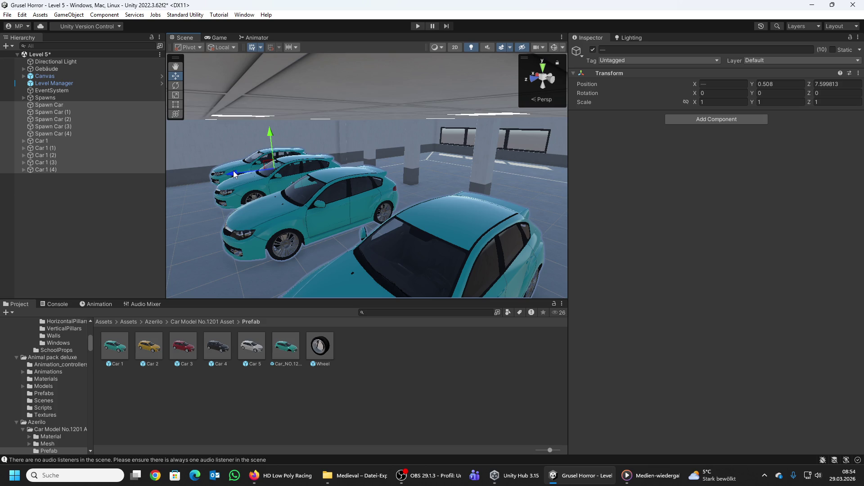
pyautogui.hotkey('ctrl', 'd')
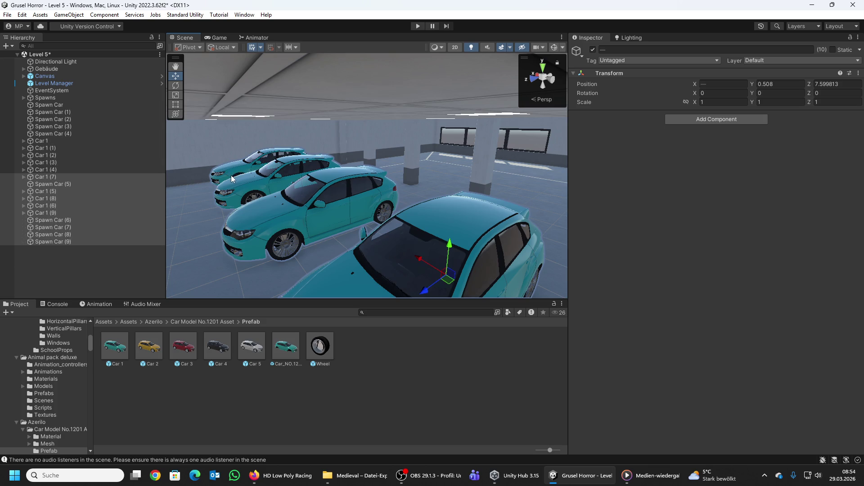
# Step: Slide the duplicated cars and spawn points along the Z axis into a new row
pyautogui.moveTo(313, 210)
pyautogui.mouseDown()
pyautogui.moveTo(400, 264)
pyautogui.moveTo(571, 193)
pyautogui.moveTo(482, 166)
pyautogui.mouseUp()
pyautogui.moveTo(318, 176)
pyautogui.mouseDown()
pyautogui.moveTo(512, 185)
pyautogui.moveTo(456, 187)
pyautogui.mouseUp()
pyautogui.press('f')
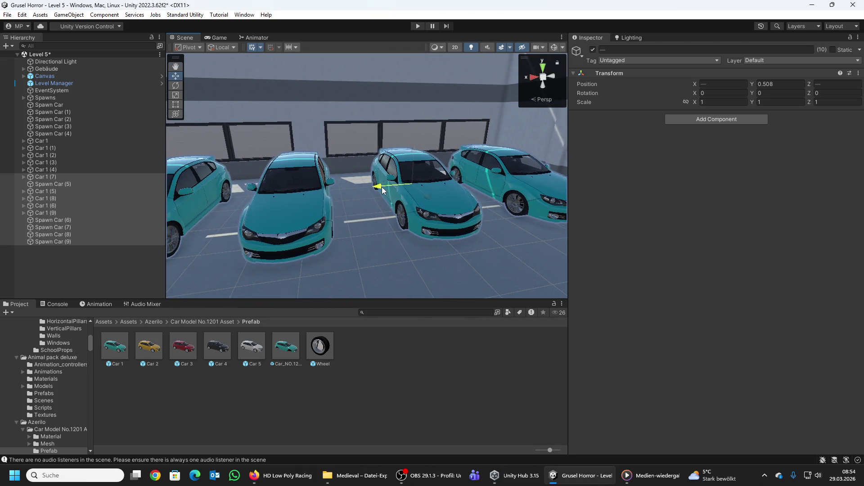
pyautogui.moveTo(382, 190); pyautogui.dragTo(462, 185)
pyautogui.moveTo(372, 198)
pyautogui.mouseDown()
pyautogui.moveTo(363, 194)
pyautogui.moveTo(642, 228)
pyautogui.moveTo(427, 179)
pyautogui.moveTo(473, 153)
pyautogui.moveTo(283, 176)
pyautogui.moveTo(171, 157)
pyautogui.moveTo(558, 153)
pyautogui.moveTo(525, 144)
pyautogui.moveTo(331, 164)
pyautogui.moveTo(438, 178)
pyautogui.moveTo(375, 179)
pyautogui.moveTo(351, 175)
pyautogui.moveTo(674, 150)
pyautogui.moveTo(330, 160)
pyautogui.moveTo(381, 184)
pyautogui.mouseUp()
pyautogui.press('f')
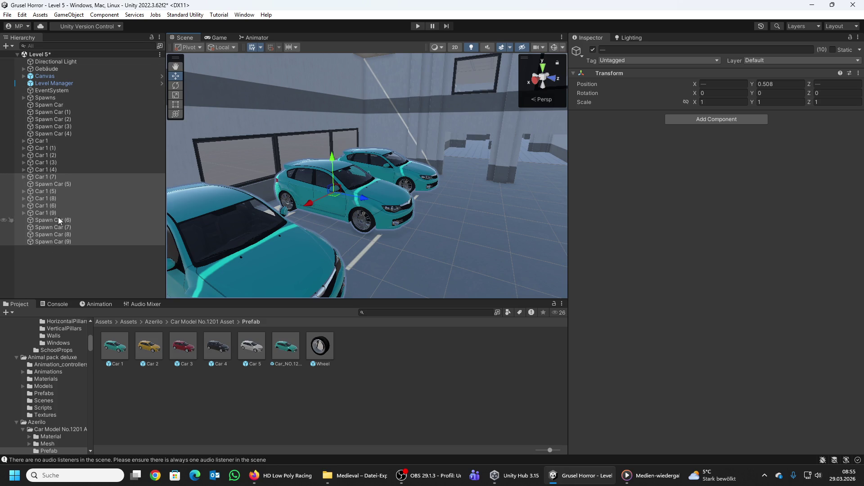
# Step: Check the placement of Spawn Car (5) through Spawn Car (9), framing each in view
pyautogui.click(50, 184)
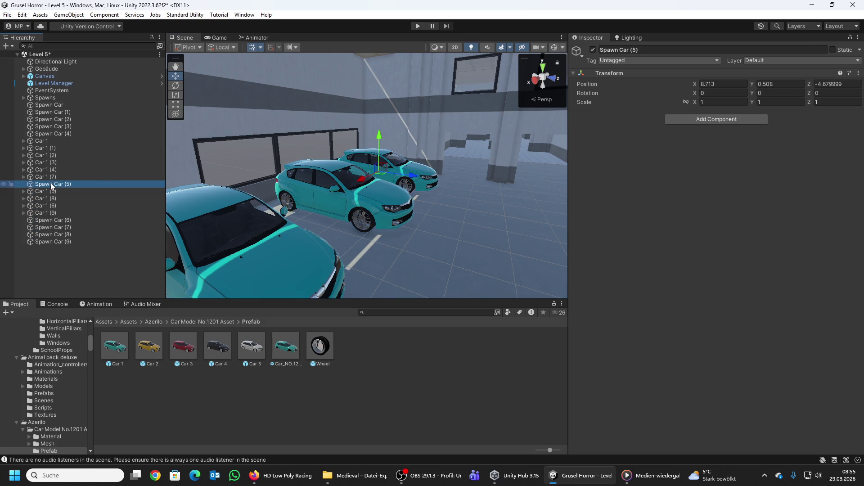
pyautogui.click(69, 219)
pyautogui.click(82, 227)
pyautogui.click(72, 234)
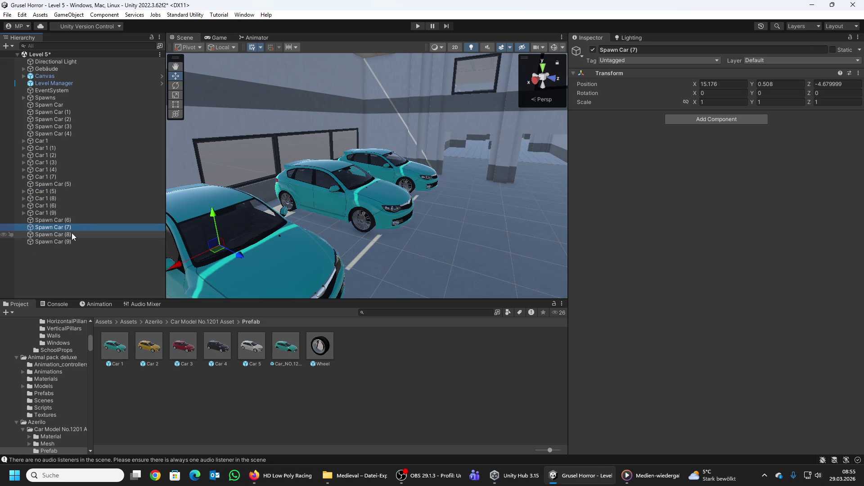
pyautogui.press('f')
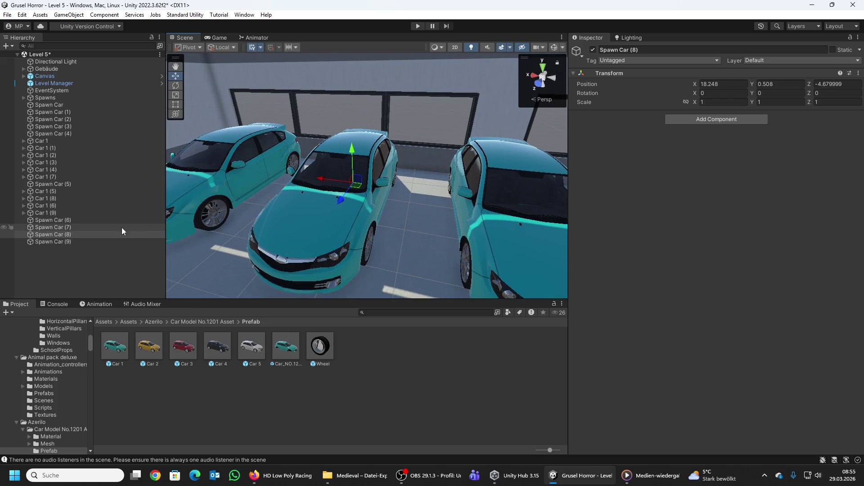
pyautogui.click(66, 242)
pyautogui.press('f')
pyautogui.moveTo(292, 218); pyautogui.dragTo(412, 160)
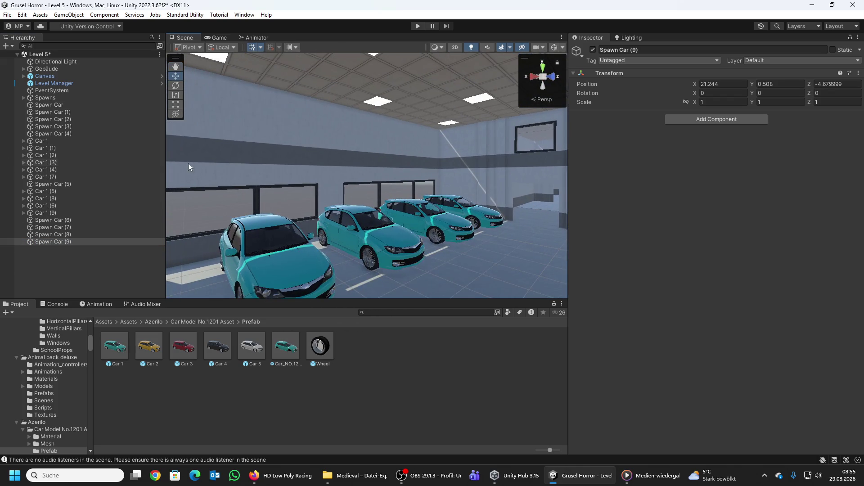
# Step: Select all ten Car 1 objects and delete them
pyautogui.click(58, 141)
pyautogui.keyDown('shift'); pyautogui.click(52, 176); pyautogui.keyUp('shift')
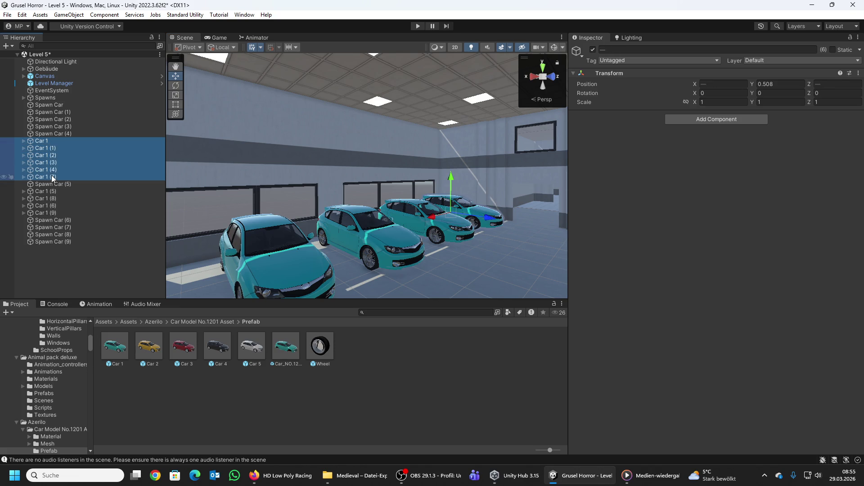
pyautogui.keyDown('ctrl'); pyautogui.click(57, 192); pyautogui.keyUp('ctrl')
pyautogui.keyDown('ctrl'); pyautogui.click(57, 196); pyautogui.keyUp('ctrl')
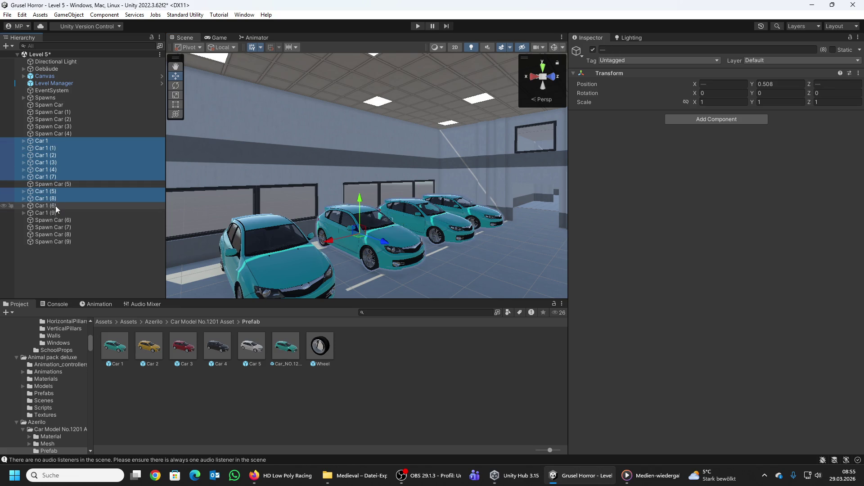
pyautogui.keyDown('ctrl'); pyautogui.click(55, 207); pyautogui.keyUp('ctrl')
pyautogui.keyDown('ctrl'); pyautogui.click(55, 212); pyautogui.keyUp('ctrl')
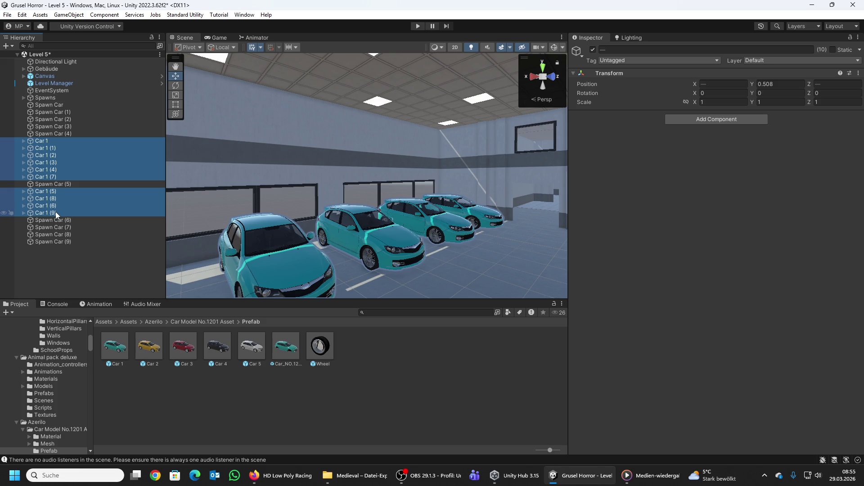
pyautogui.press('Delete')
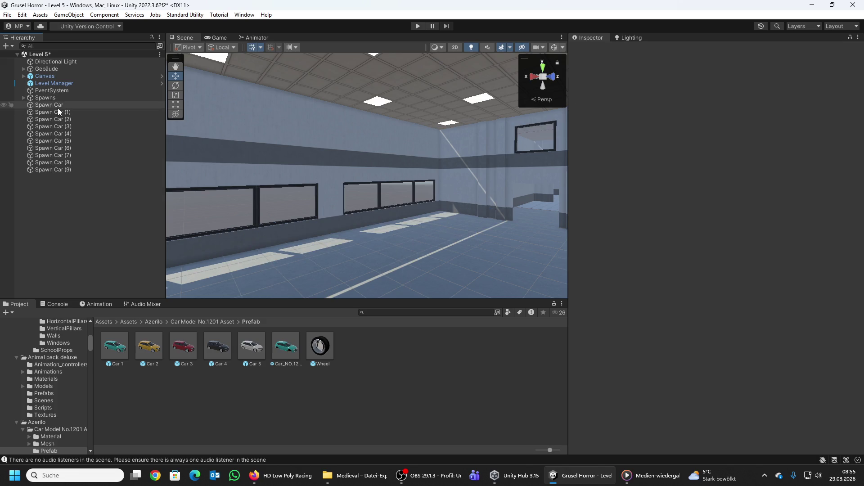
# Step: Create an empty GameObject named 'Spawn Points Autos'
pyautogui.rightClick(55, 186)
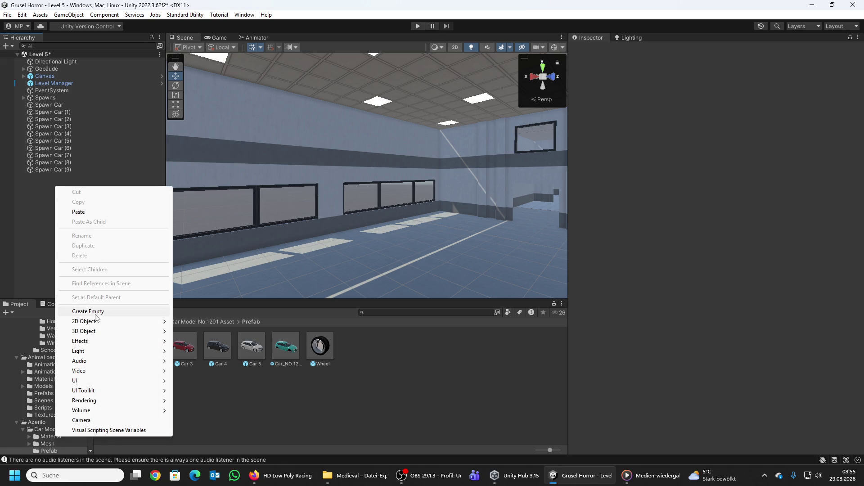
pyautogui.click(96, 312)
pyautogui.write('Spaw')
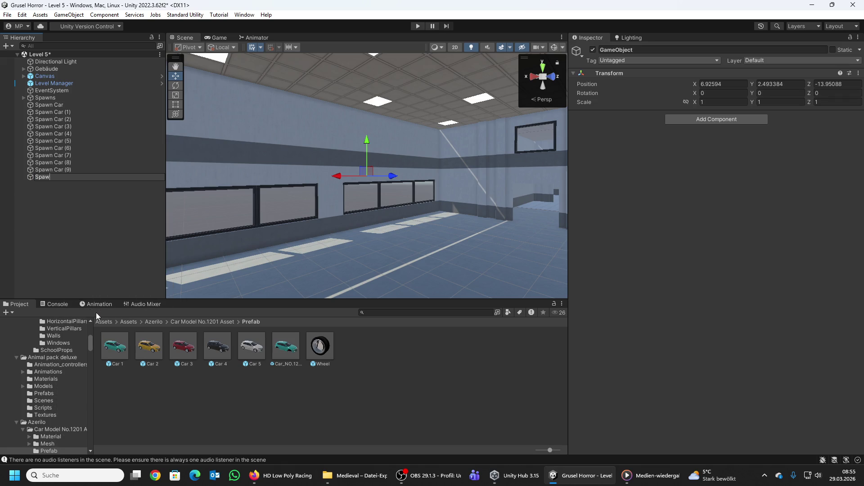
pyautogui.write('n Points Au')
pyautogui.write('tos')
pyautogui.press('Return')
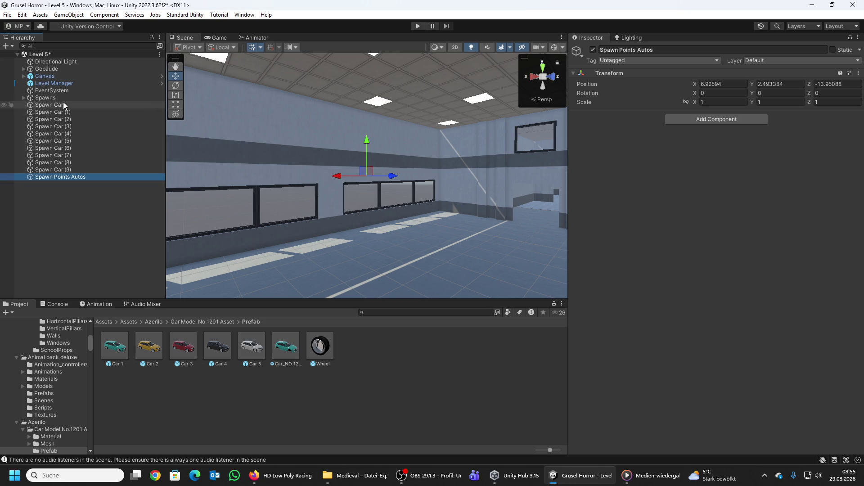
# Step: Parent Spawn Car through Spawn Car (9) under Spawn Points Autos and collapse the group
pyautogui.click(63, 104)
pyautogui.keyDown('shift'); pyautogui.click(65, 170); pyautogui.keyUp('shift')
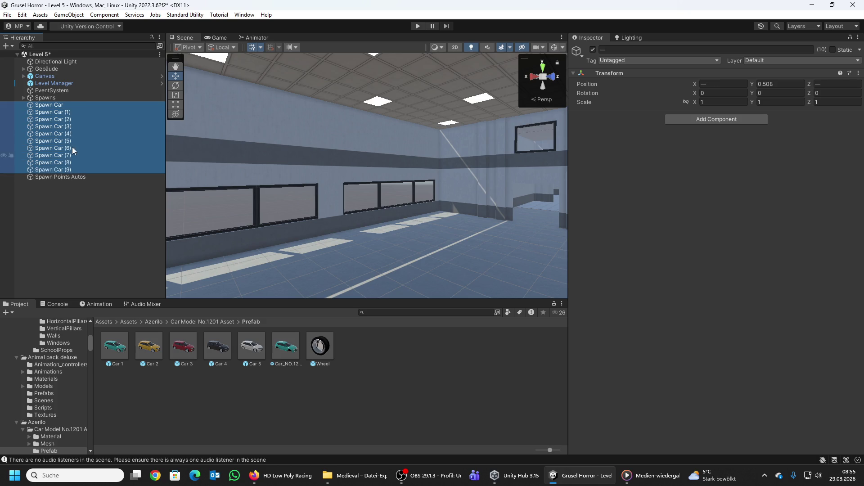
pyautogui.moveTo(57, 110)
pyautogui.mouseDown()
pyautogui.moveTo(72, 124)
pyautogui.moveTo(64, 177)
pyautogui.mouseUp()
pyautogui.click(27, 107)
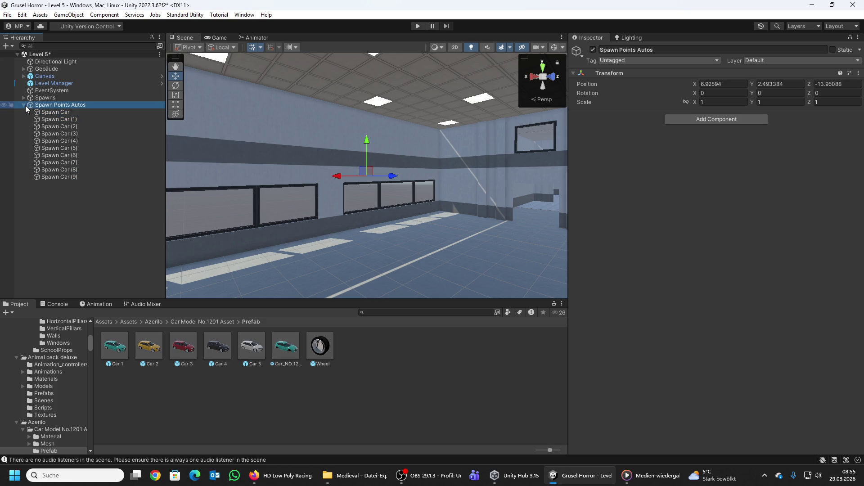
pyautogui.click(25, 105)
pyautogui.moveTo(406, 193)
pyautogui.mouseDown()
pyautogui.moveTo(601, 203)
pyautogui.moveTo(665, 191)
pyautogui.moveTo(782, 207)
pyautogui.moveTo(674, 211)
pyautogui.moveTo(505, 188)
pyautogui.moveTo(363, 272)
pyautogui.mouseUp()
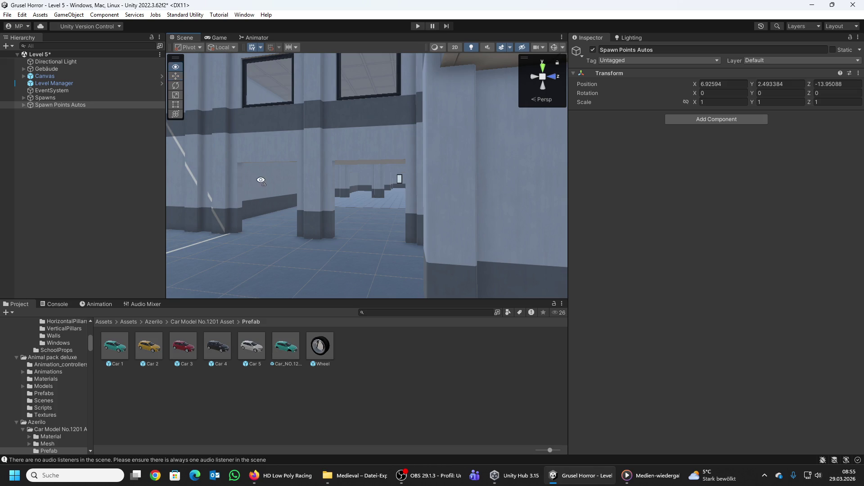
pyautogui.moveTo(261, 180)
pyautogui.mouseDown()
pyautogui.moveTo(434, 175)
pyautogui.moveTo(687, 187)
pyautogui.moveTo(397, 192)
pyautogui.mouseUp()
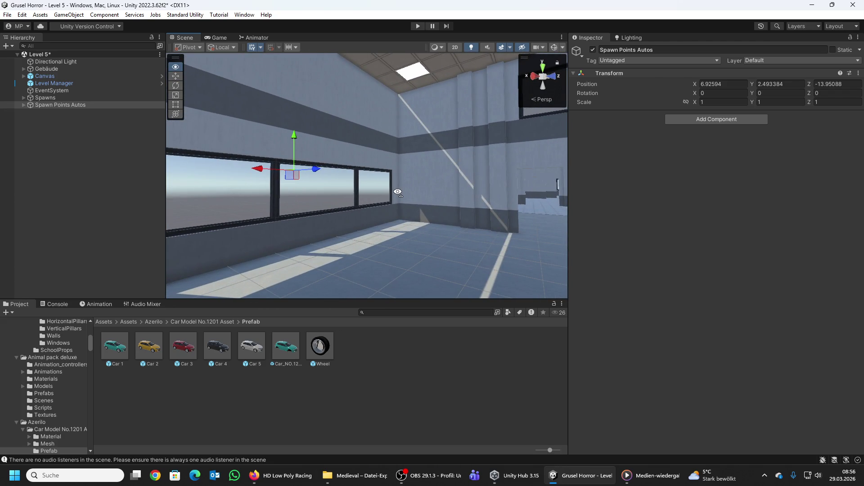
pyautogui.moveTo(397, 193)
pyautogui.mouseDown()
pyautogui.moveTo(516, 207)
pyautogui.moveTo(386, 180)
pyautogui.mouseUp()
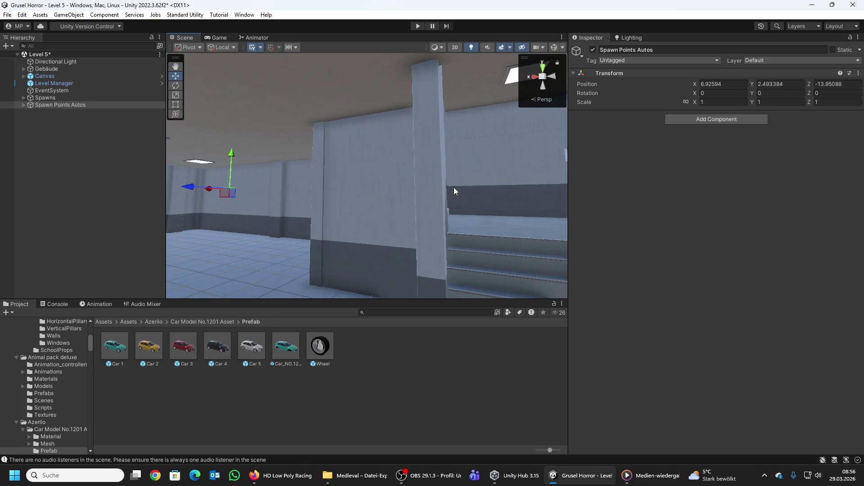
pyautogui.moveTo(453, 187)
pyautogui.mouseDown()
pyautogui.moveTo(282, 202)
pyautogui.moveTo(282, 214)
pyautogui.moveTo(553, 176)
pyautogui.moveTo(733, 185)
pyautogui.moveTo(749, 209)
pyautogui.moveTo(743, 219)
pyautogui.moveTo(723, 203)
pyautogui.moveTo(399, 203)
pyautogui.moveTo(454, 184)
pyautogui.moveTo(432, 187)
pyautogui.moveTo(515, 224)
pyautogui.moveTo(785, 271)
pyautogui.moveTo(856, 244)
pyautogui.moveTo(693, 207)
pyautogui.moveTo(346, 191)
pyautogui.moveTo(472, 208)
pyautogui.moveTo(737, 206)
pyautogui.moveTo(47, 187)
pyautogui.moveTo(25, 220)
pyautogui.moveTo(38, 201)
pyautogui.moveTo(746, 237)
pyautogui.moveTo(489, 185)
pyautogui.moveTo(482, 214)
pyautogui.moveTo(590, 190)
pyautogui.moveTo(820, 200)
pyautogui.moveTo(505, 170)
pyautogui.moveTo(381, 144)
pyautogui.moveTo(381, 199)
pyautogui.moveTo(506, 169)
pyautogui.mouseUp()
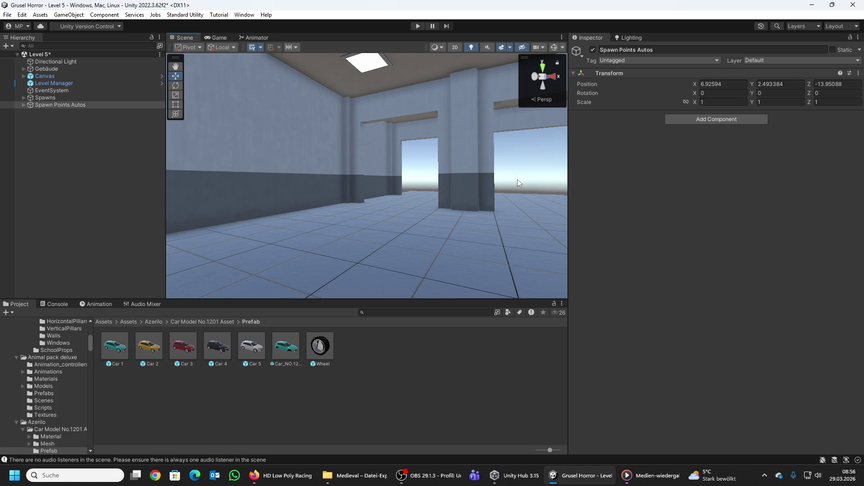
pyautogui.moveTo(357, 142)
pyautogui.mouseDown()
pyautogui.moveTo(607, 113)
pyautogui.moveTo(607, 123)
pyautogui.moveTo(521, 133)
pyautogui.moveTo(325, 100)
pyautogui.moveTo(816, 136)
pyautogui.moveTo(835, 187)
pyautogui.moveTo(838, 148)
pyautogui.moveTo(285, 201)
pyautogui.moveTo(313, 188)
pyautogui.moveTo(320, 199)
pyautogui.moveTo(323, 150)
pyautogui.moveTo(305, 155)
pyautogui.moveTo(286, 198)
pyautogui.mouseUp()
pyautogui.press('w')
pyautogui.press('a')
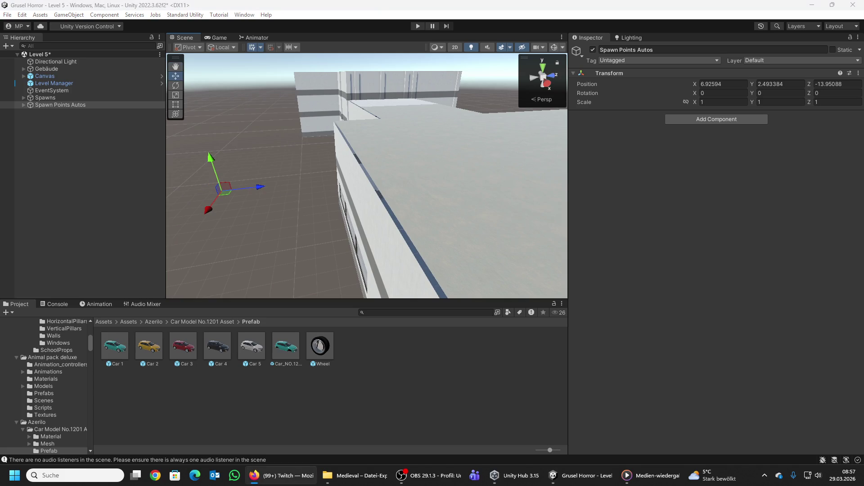
pyautogui.press('s')
pyautogui.moveTo(335, 116)
pyautogui.mouseDown()
pyautogui.moveTo(376, 144)
pyautogui.moveTo(325, 110)
pyautogui.mouseUp()
pyautogui.press('w')
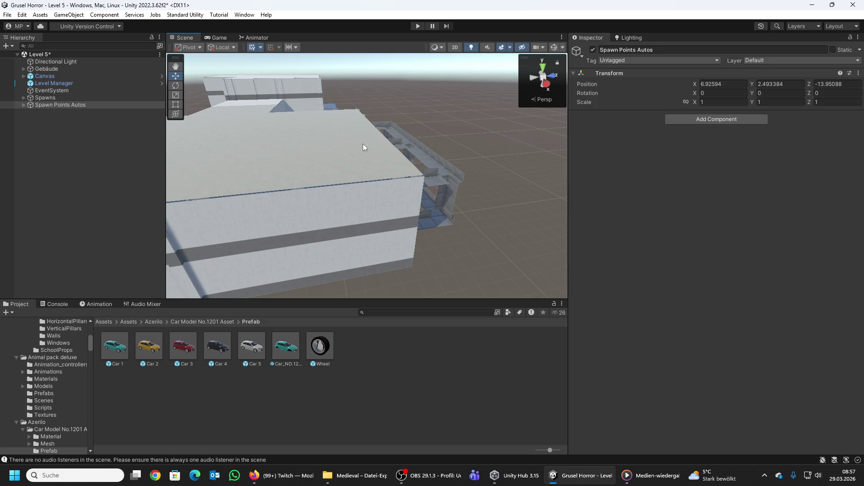
pyautogui.click(326, 347)
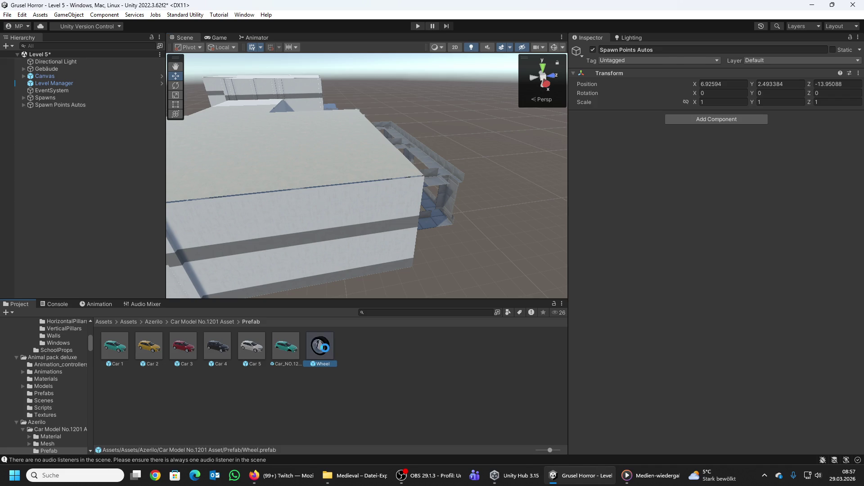
# Step: Inspect the Wheel prefab preview, then drag a Wheel instance into the Level 5 garage
pyautogui.moveTo(762, 409)
pyautogui.mouseDown()
pyautogui.moveTo(690, 394)
pyautogui.moveTo(656, 368)
pyautogui.moveTo(641, 387)
pyautogui.mouseUp()
pyautogui.moveTo(698, 393)
pyautogui.mouseDown()
pyautogui.moveTo(728, 345)
pyautogui.moveTo(744, 342)
pyautogui.moveTo(744, 408)
pyautogui.moveTo(743, 398)
pyautogui.mouseUp()
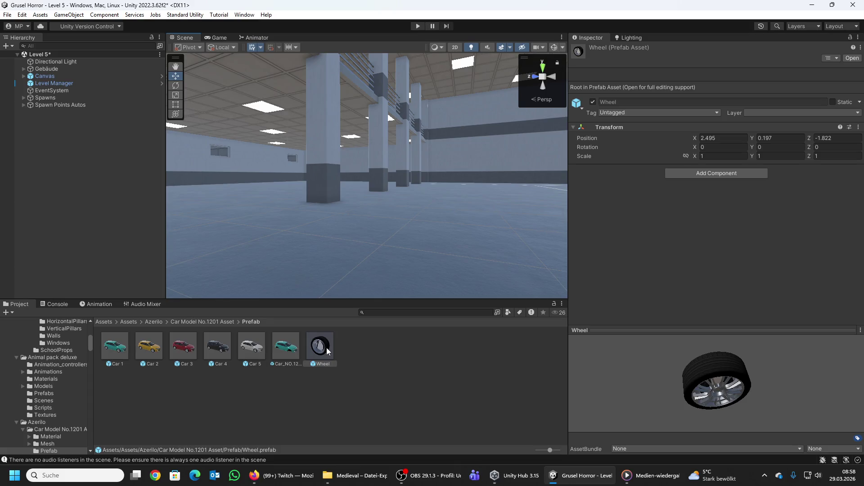
pyautogui.moveTo(733, 396)
pyautogui.mouseDown()
pyautogui.moveTo(720, 348)
pyautogui.moveTo(705, 353)
pyautogui.moveTo(738, 352)
pyautogui.mouseUp()
pyautogui.moveTo(711, 404)
pyautogui.mouseDown()
pyautogui.moveTo(715, 374)
pyautogui.moveTo(698, 364)
pyautogui.moveTo(729, 400)
pyautogui.moveTo(716, 402)
pyautogui.moveTo(755, 391)
pyautogui.moveTo(741, 403)
pyautogui.moveTo(728, 398)
pyautogui.moveTo(745, 412)
pyautogui.moveTo(726, 395)
pyautogui.moveTo(731, 412)
pyautogui.moveTo(727, 395)
pyautogui.moveTo(688, 372)
pyautogui.moveTo(733, 387)
pyautogui.moveTo(677, 376)
pyautogui.mouseUp()
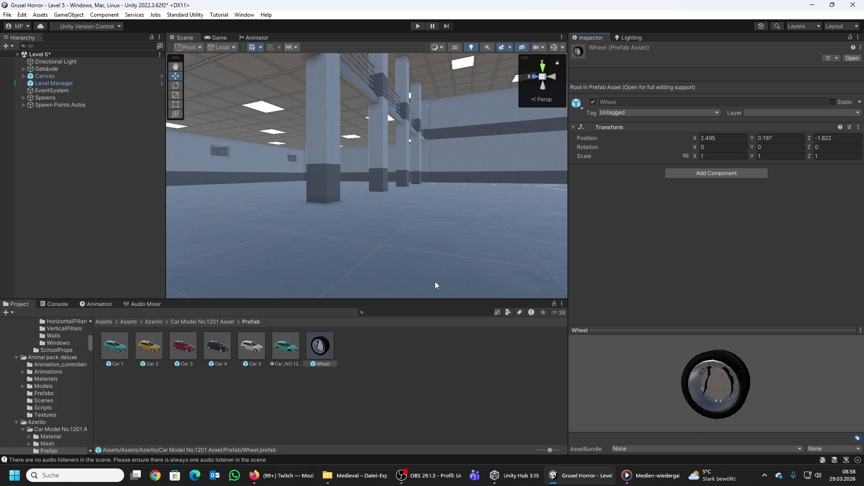
pyautogui.moveTo(320, 366)
pyautogui.mouseDown()
pyautogui.moveTo(453, 270)
pyautogui.moveTo(450, 180)
pyautogui.moveTo(316, 200)
pyautogui.moveTo(443, 188)
pyautogui.moveTo(422, 182)
pyautogui.mouseUp()
pyautogui.scroll(3, 453, 223)
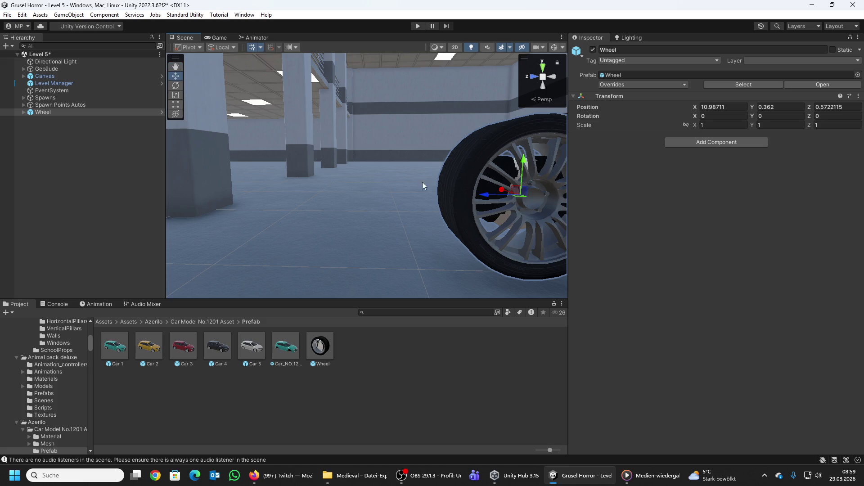
# Step: Unpack the Wheel prefab and inspect its Brake1 and Brake2 parts
pyautogui.rightClick(30, 114)
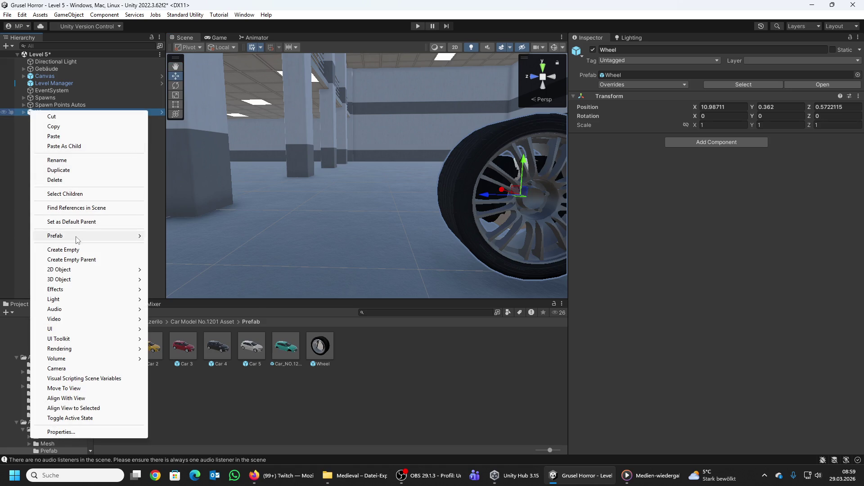
pyautogui.moveTo(77, 237)
pyautogui.click(176, 307)
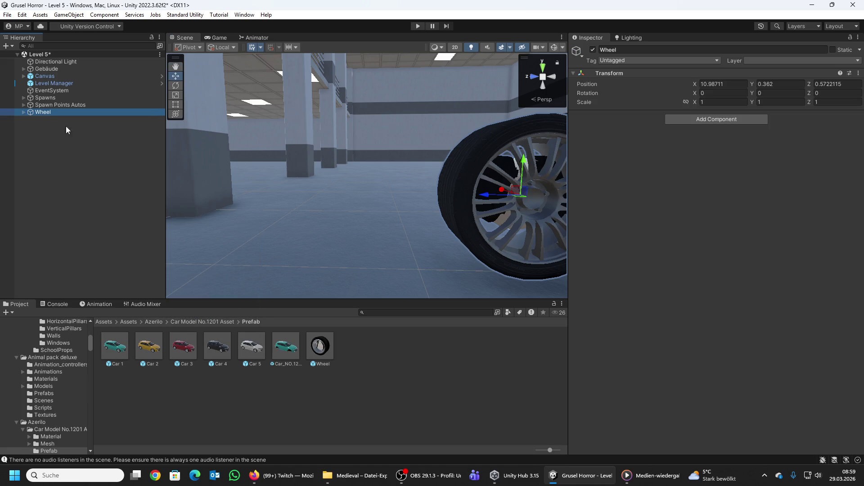
pyautogui.click(22, 111)
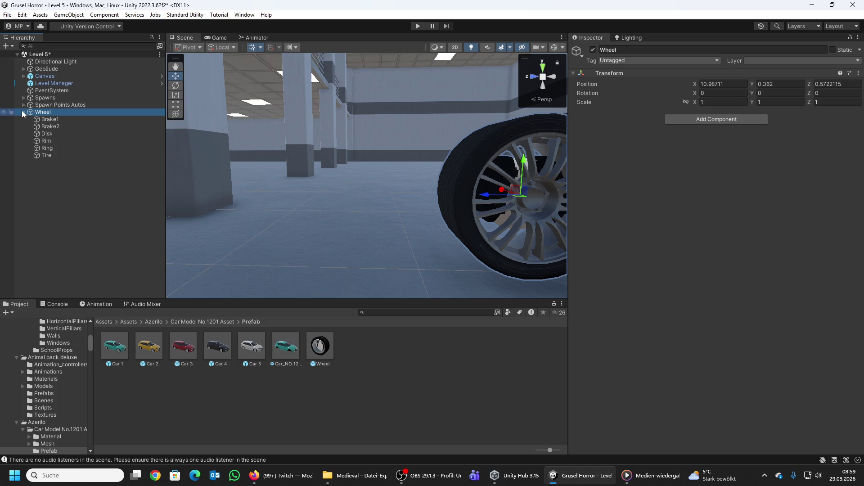
pyautogui.click(43, 120)
pyautogui.press('f')
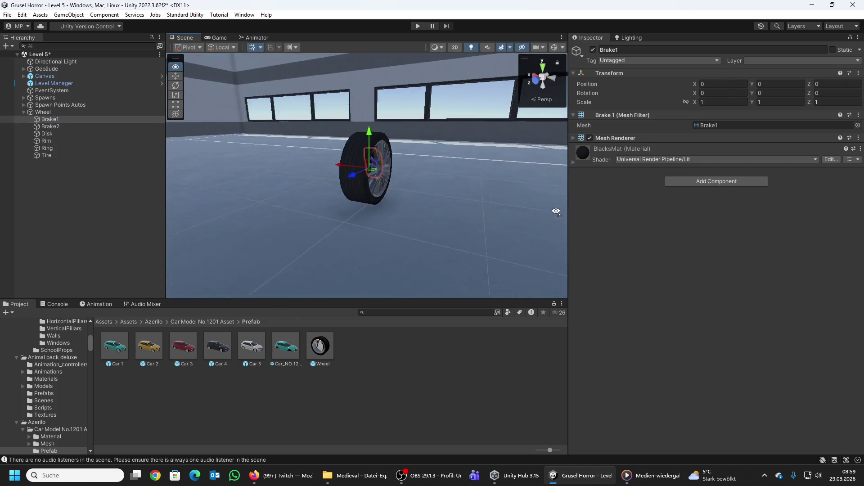
pyautogui.moveTo(380, 191); pyautogui.dragTo(459, 215)
pyautogui.click(61, 126)
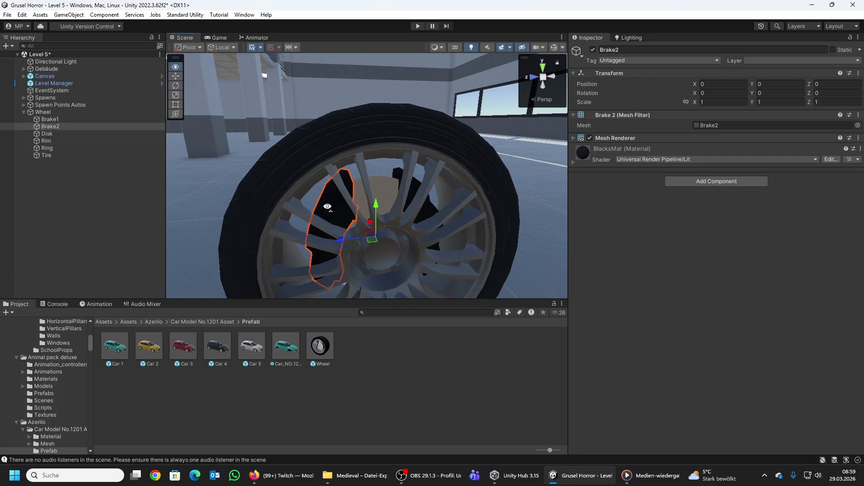
pyautogui.press('f')
pyautogui.click(24, 112)
pyautogui.click(54, 112)
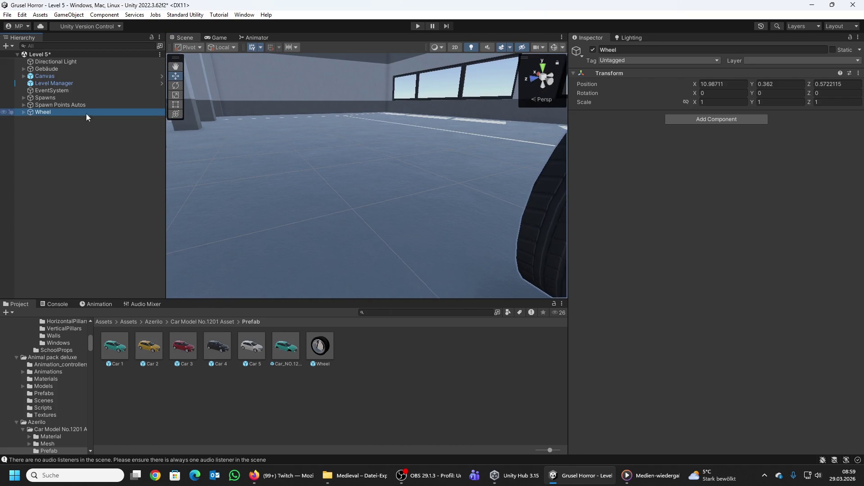
pyautogui.press('f')
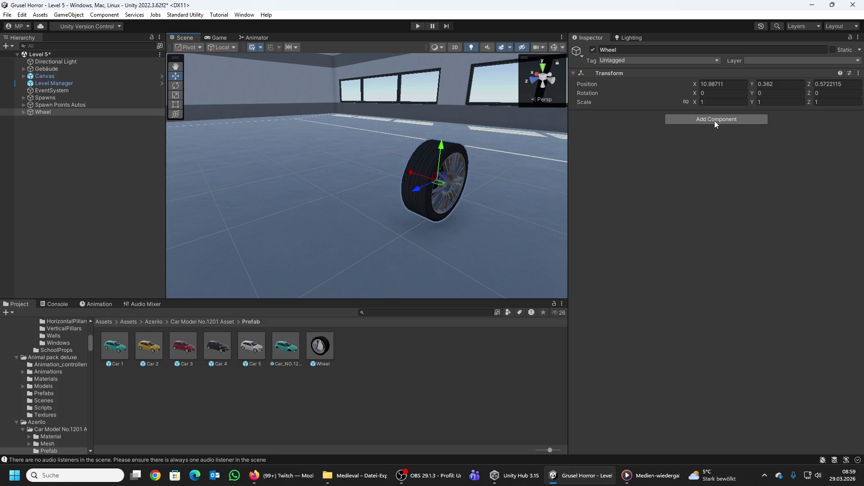
# Step: Put the Wheel on the aufsammeln layer and tag it Item
pyautogui.click(759, 60)
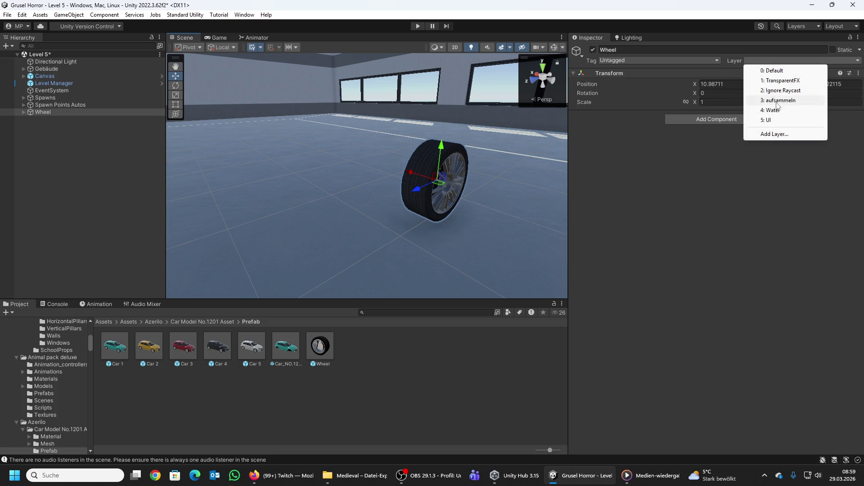
pyautogui.click(805, 100)
pyautogui.click(459, 253)
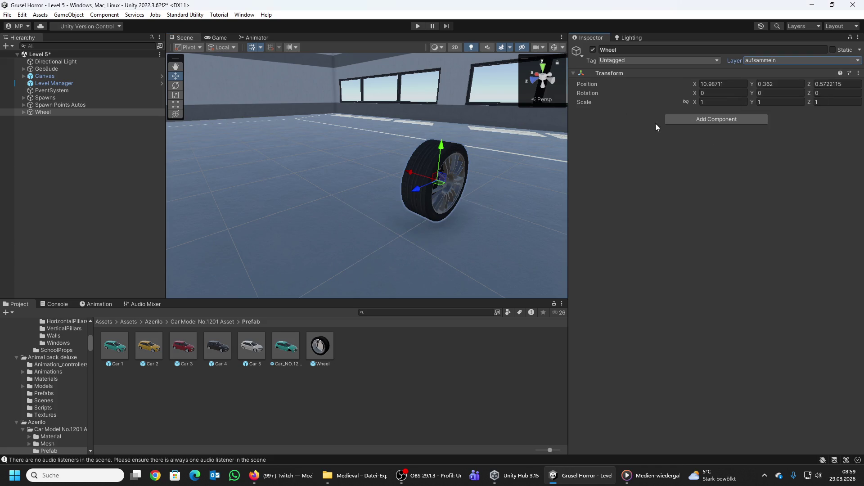
pyautogui.click(668, 60)
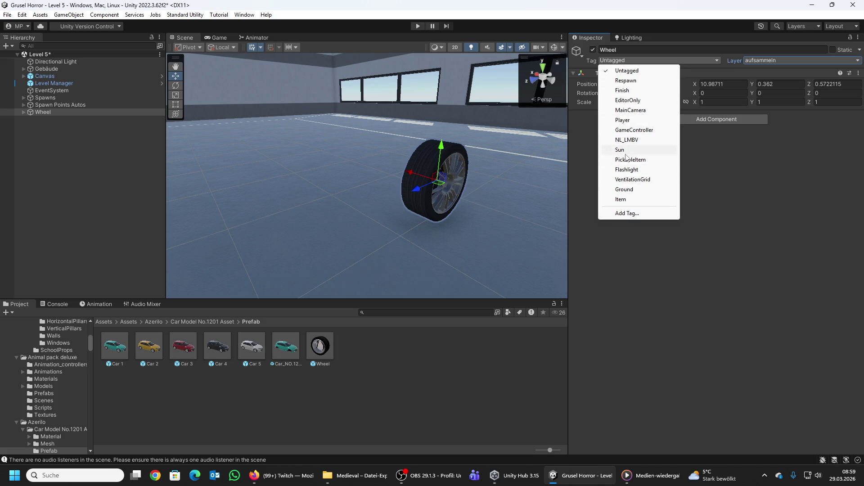
pyautogui.click(621, 199)
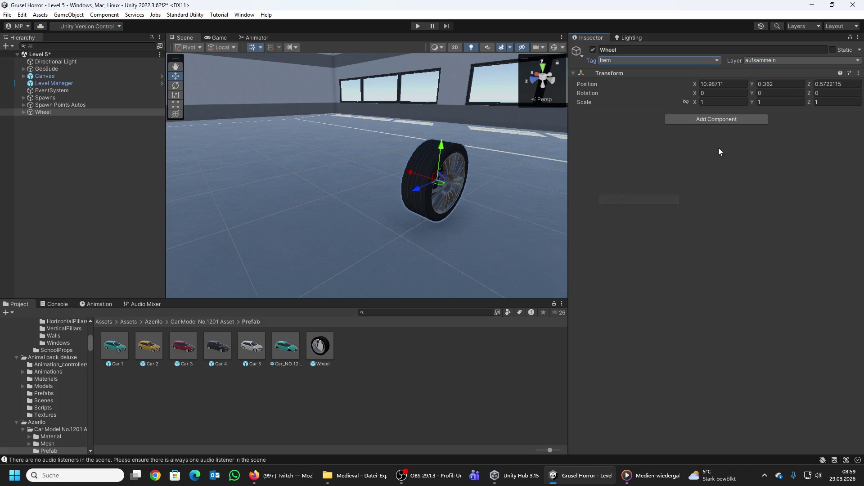
pyautogui.click(708, 119)
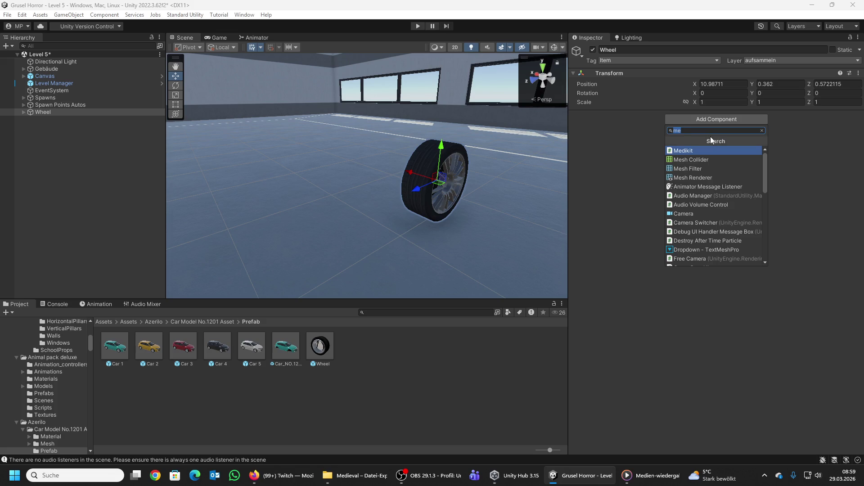
# Step: Add a Box Collider to the Wheel and enable editing of its bounds
pyautogui.write('vox')
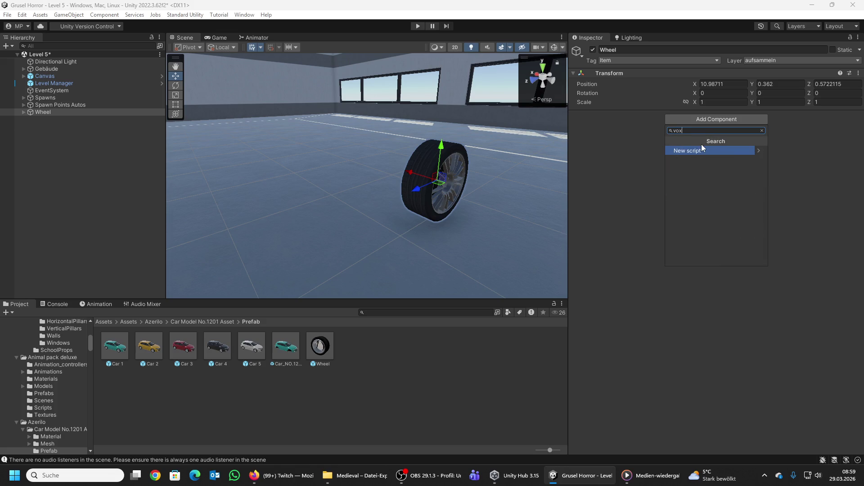
pyautogui.press('BackSpace')
pyautogui.press('BackSpace')
pyautogui.press('BackSpace')
pyautogui.write('bo')
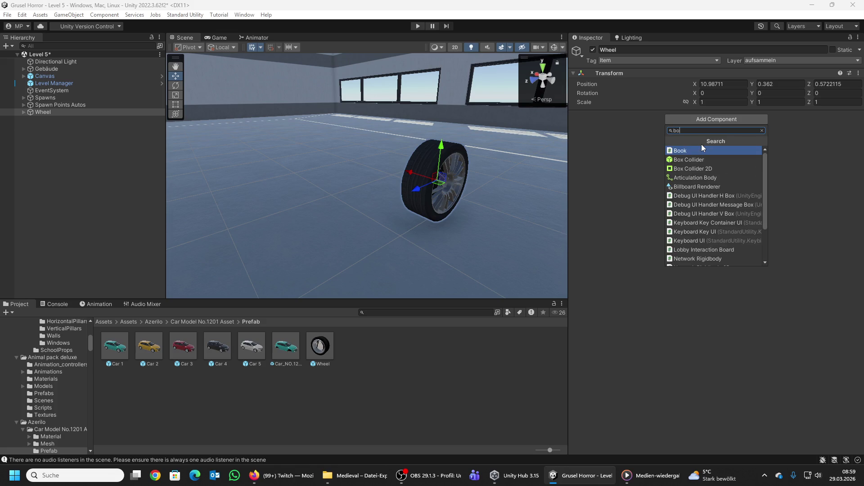
pyautogui.write('x')
pyautogui.click(698, 153)
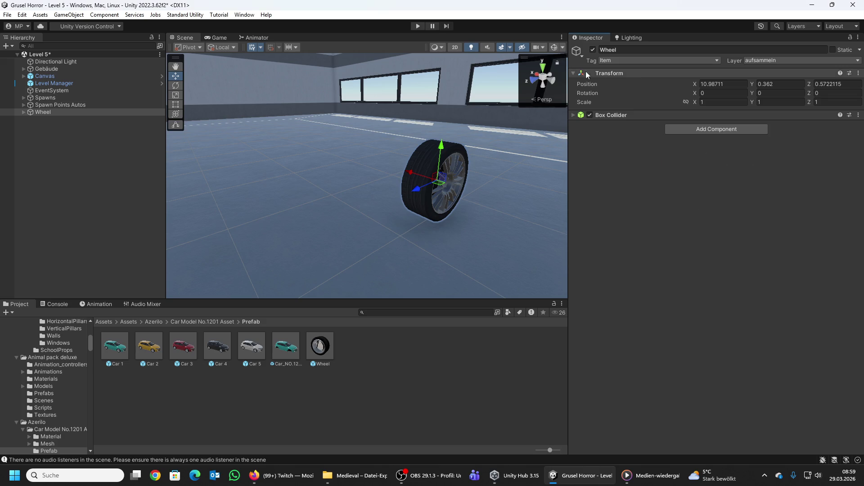
pyautogui.click(576, 115)
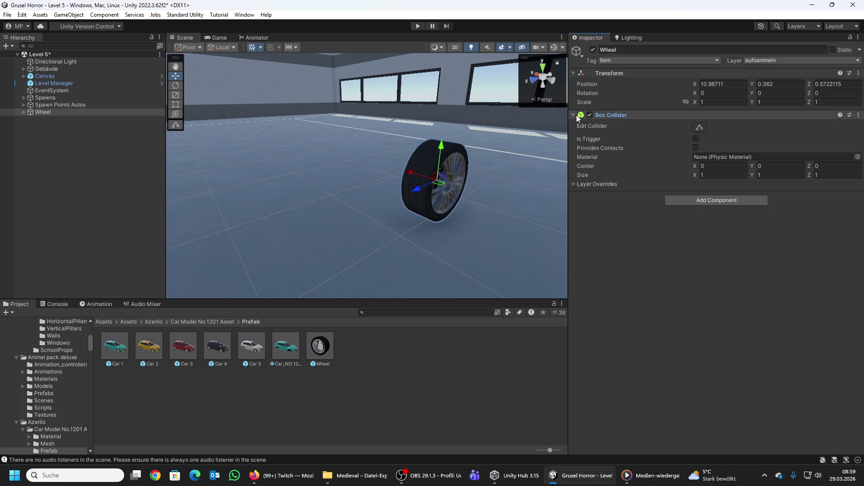
pyautogui.click(698, 128)
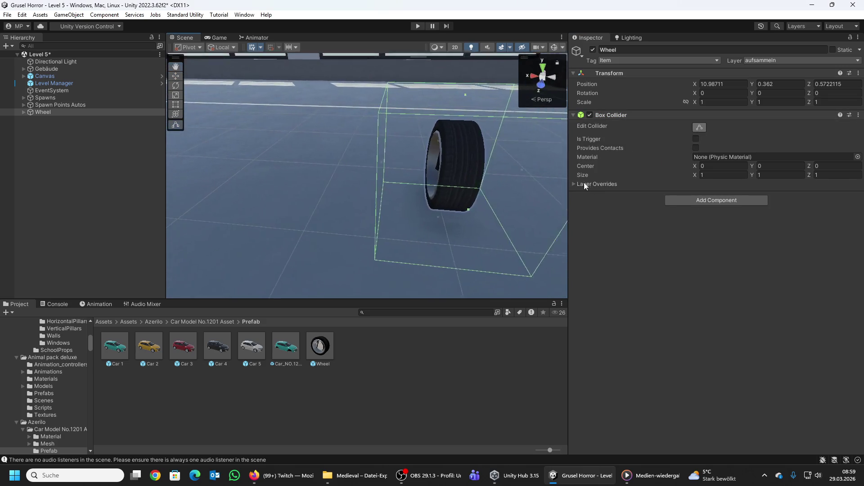
# Step: Fit the collider tightly around the tire (about 0.50 × 0.63 × 0.71) and add a second Box Collider
pyautogui.scroll(2, 492, 183)
pyautogui.moveTo(437, 222)
pyautogui.mouseDown()
pyautogui.moveTo(452, 178)
pyautogui.moveTo(433, 163)
pyautogui.moveTo(459, 160)
pyautogui.moveTo(422, 185)
pyautogui.moveTo(423, 177)
pyautogui.moveTo(355, 171)
pyautogui.moveTo(368, 159)
pyautogui.moveTo(337, 155)
pyautogui.mouseUp()
pyautogui.moveTo(481, 160)
pyautogui.mouseDown()
pyautogui.moveTo(502, 186)
pyautogui.moveTo(495, 174)
pyautogui.moveTo(358, 144)
pyautogui.moveTo(485, 158)
pyautogui.moveTo(481, 190)
pyautogui.mouseUp()
pyautogui.scroll(5, 450, 157)
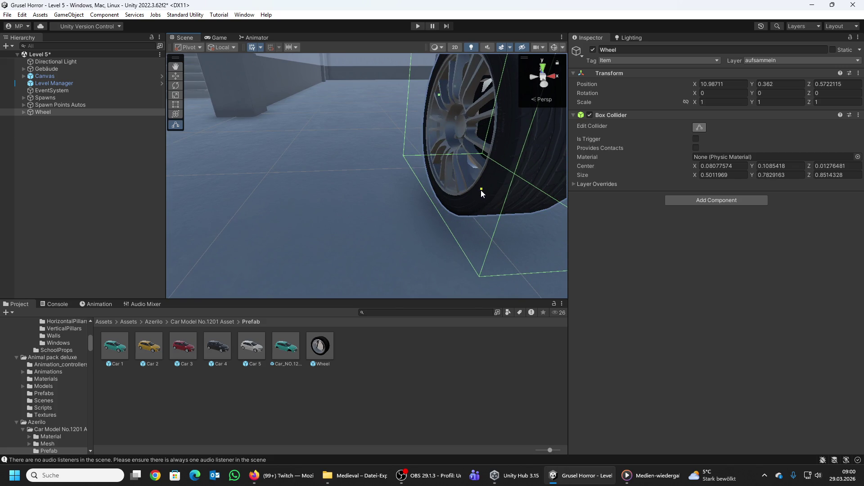
pyautogui.scroll(3, 480, 190)
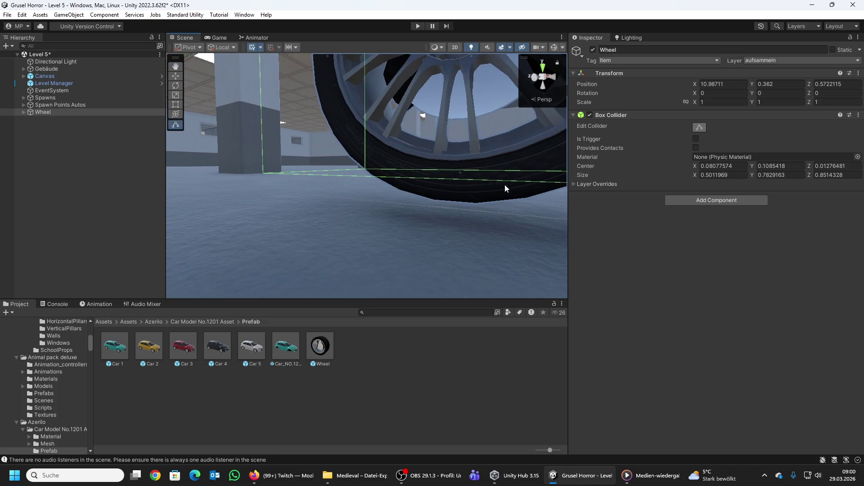
pyautogui.moveTo(460, 174); pyautogui.dragTo(466, 193)
pyautogui.moveTo(466, 194)
pyautogui.mouseDown()
pyautogui.moveTo(532, 146)
pyautogui.moveTo(531, 258)
pyautogui.mouseUp()
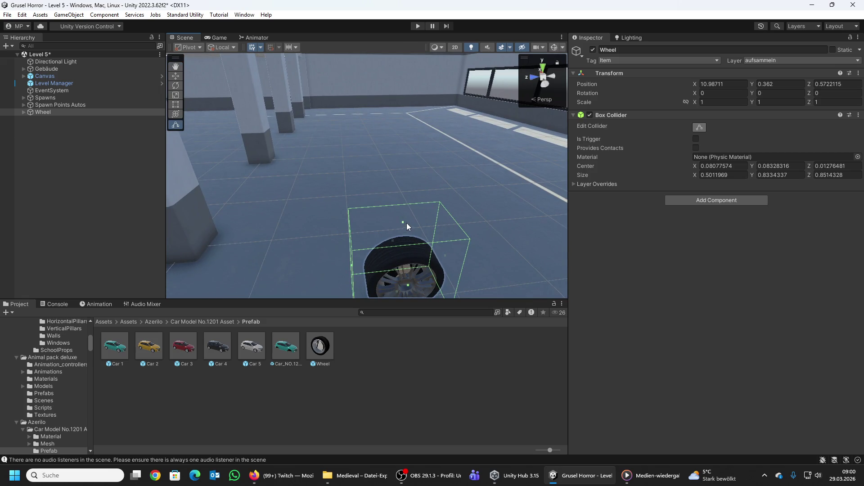
pyautogui.moveTo(406, 223)
pyautogui.mouseDown()
pyautogui.moveTo(423, 270)
pyautogui.moveTo(351, 219)
pyautogui.moveTo(358, 201)
pyautogui.moveTo(390, 221)
pyautogui.mouseUp()
pyautogui.moveTo(382, 259)
pyautogui.mouseDown()
pyautogui.moveTo(391, 260)
pyautogui.moveTo(363, 279)
pyautogui.moveTo(400, 258)
pyautogui.moveTo(406, 227)
pyautogui.moveTo(387, 221)
pyautogui.moveTo(436, 201)
pyautogui.moveTo(537, 222)
pyautogui.moveTo(426, 170)
pyautogui.moveTo(560, 172)
pyautogui.mouseUp()
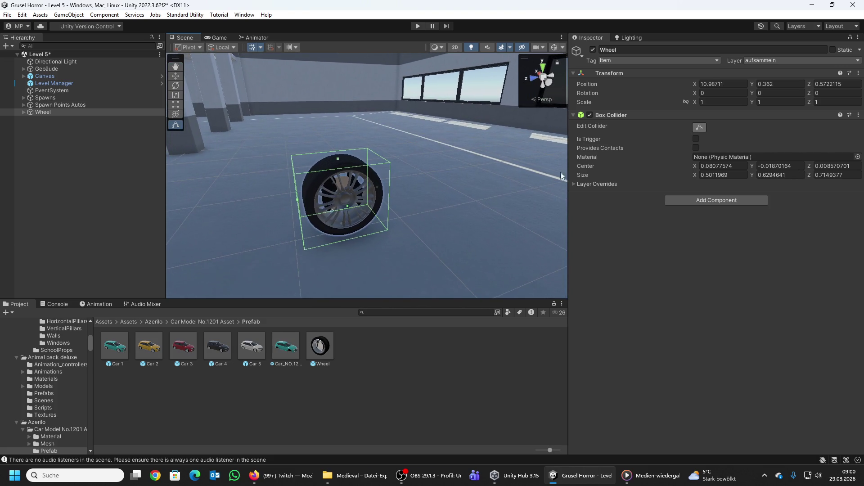
pyautogui.click(706, 200)
pyautogui.click(687, 232)
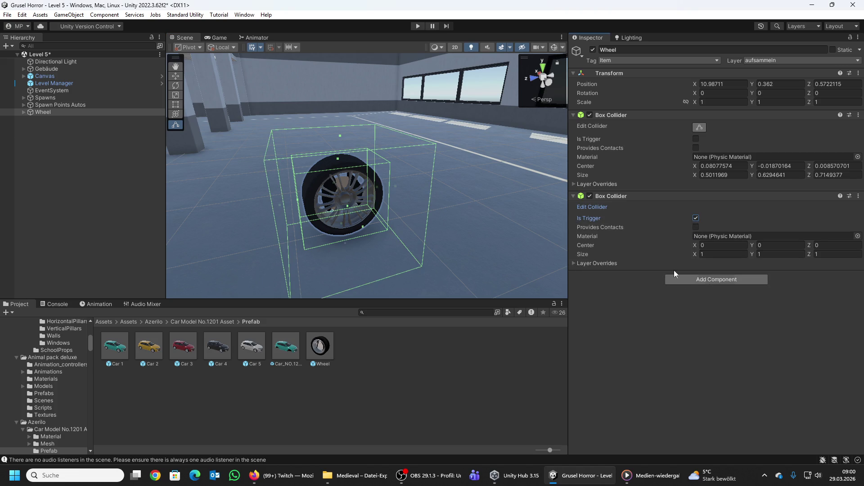
# Step: Resize the trigger collider to enclose the tire, about 0.63 × 0.87 × 0.88
pyautogui.moveTo(396, 180)
pyautogui.mouseDown()
pyautogui.moveTo(455, 175)
pyautogui.moveTo(455, 288)
pyautogui.moveTo(465, 175)
pyautogui.moveTo(508, 148)
pyautogui.moveTo(505, 194)
pyautogui.moveTo(445, 169)
pyautogui.moveTo(417, 190)
pyautogui.moveTo(380, 177)
pyautogui.moveTo(472, 170)
pyautogui.moveTo(365, 197)
pyautogui.moveTo(387, 142)
pyautogui.moveTo(382, 165)
pyautogui.moveTo(406, 198)
pyautogui.mouseUp()
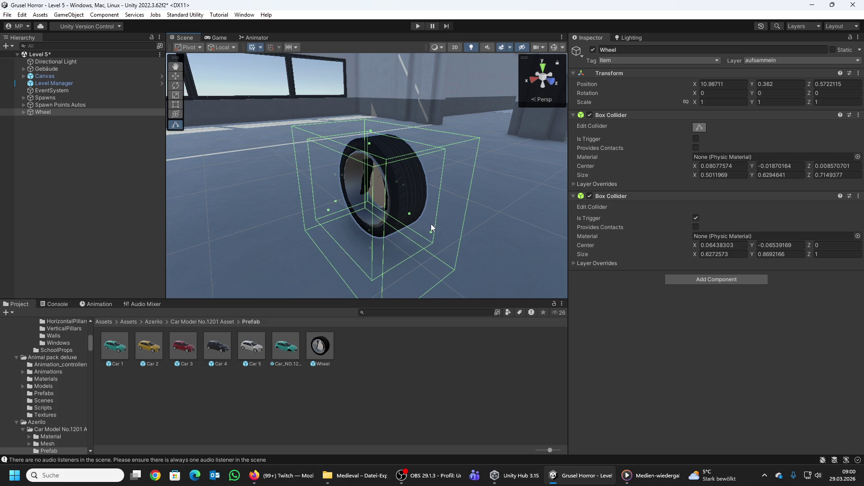
pyautogui.moveTo(428, 237)
pyautogui.mouseDown()
pyautogui.moveTo(411, 218)
pyautogui.moveTo(417, 213)
pyautogui.moveTo(517, 233)
pyautogui.moveTo(412, 208)
pyautogui.moveTo(457, 190)
pyautogui.moveTo(458, 177)
pyautogui.moveTo(451, 190)
pyautogui.moveTo(513, 196)
pyautogui.moveTo(489, 198)
pyautogui.mouseUp()
pyautogui.click(669, 280)
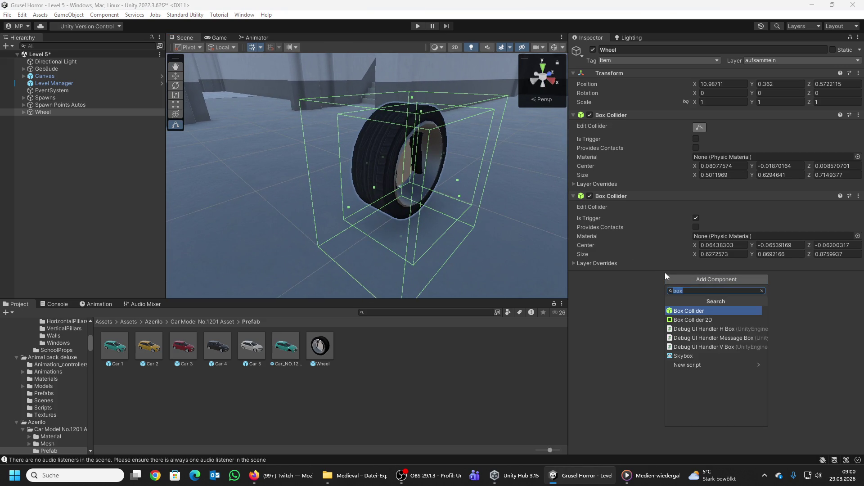
# Step: Add a Rigidbody and the Item Data script to the Wheel
pyautogui.write('rigid')
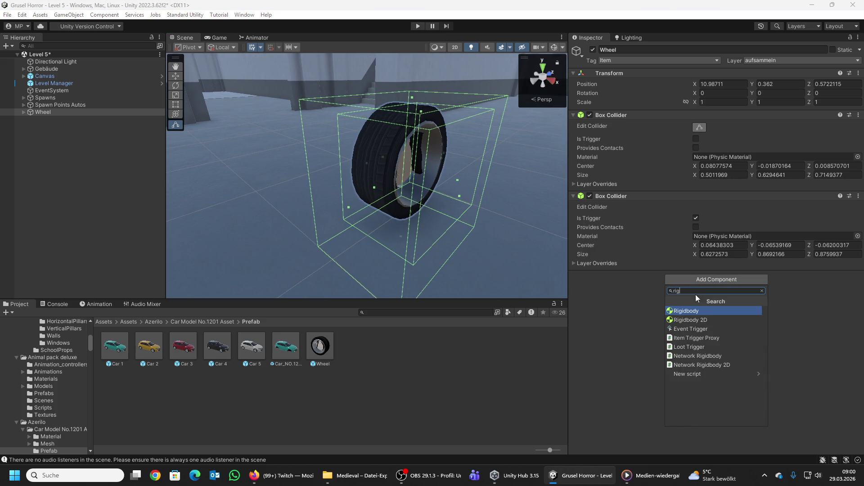
pyautogui.click(686, 310)
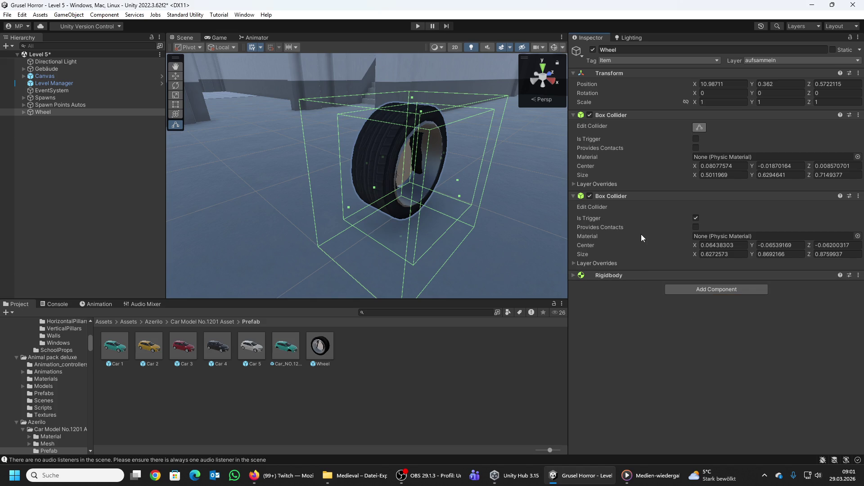
pyautogui.click(682, 288)
pyautogui.write('it')
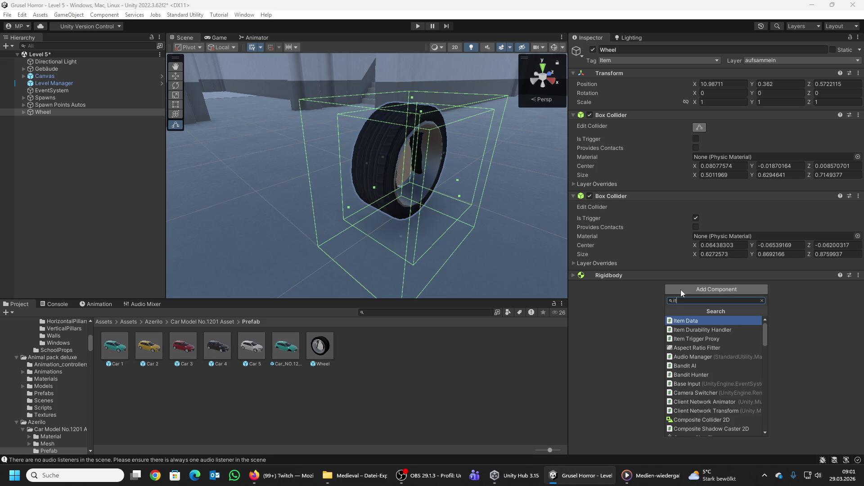
pyautogui.click(684, 320)
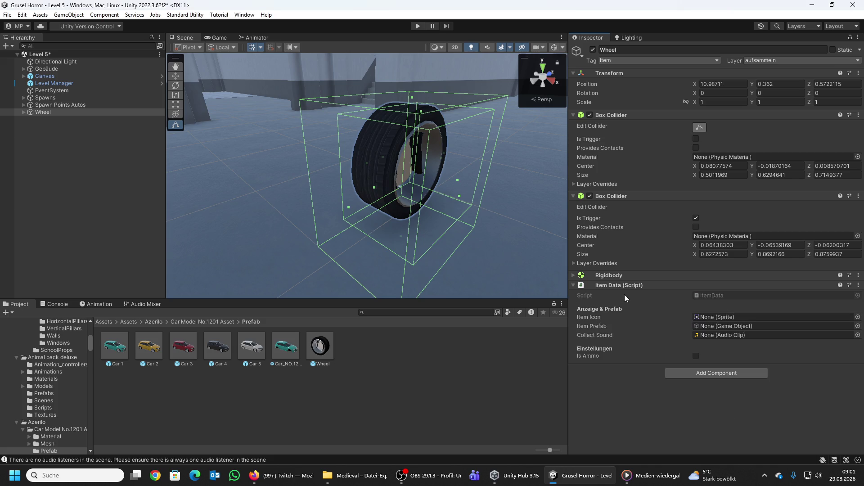
# Step: Set Item Data's Collect Sound to the 'collect' audio clip
pyautogui.scroll(-5, 534, 245)
pyautogui.moveTo(533, 245)
pyautogui.mouseDown()
pyautogui.moveTo(425, 145)
pyautogui.moveTo(486, 143)
pyautogui.mouseUp()
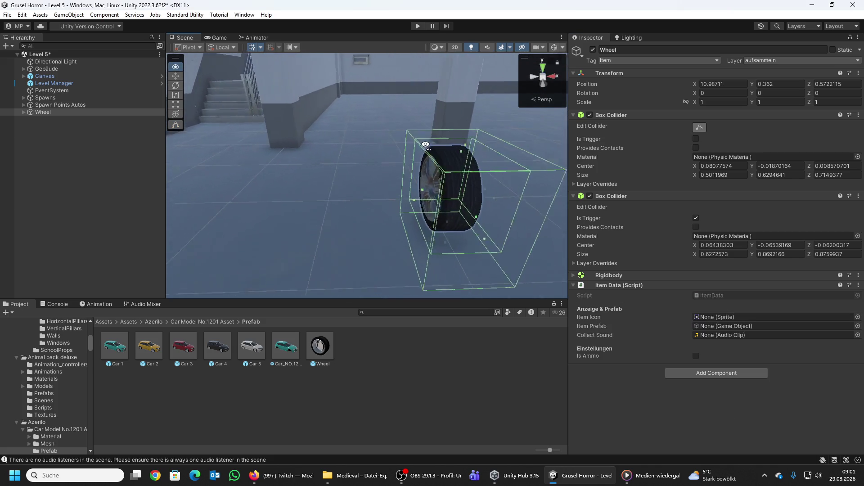
pyautogui.scroll(5, 425, 145)
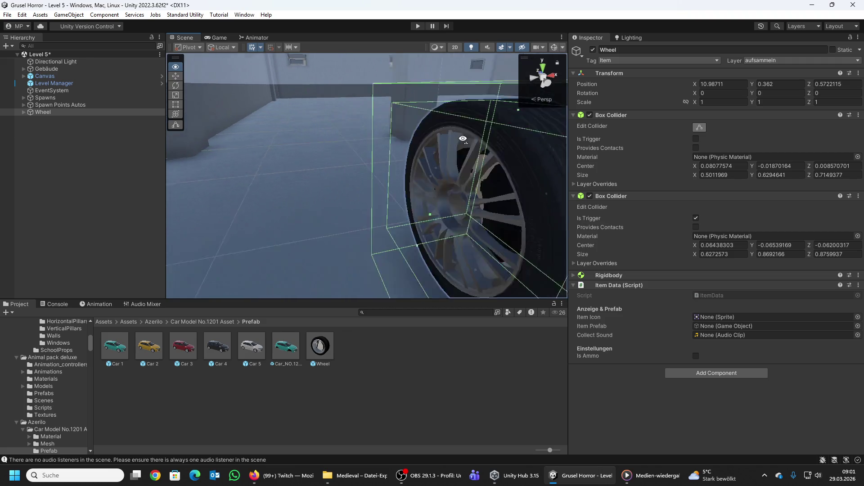
pyautogui.scroll(-5, 490, 144)
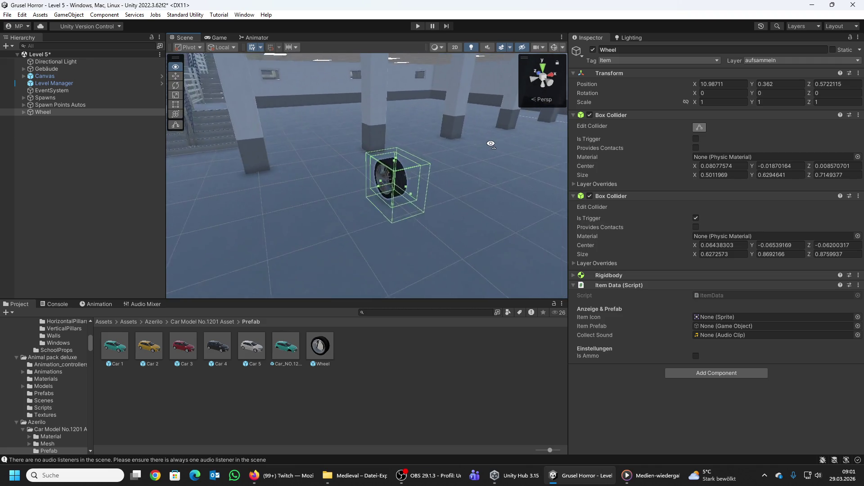
pyautogui.scroll(3, 490, 144)
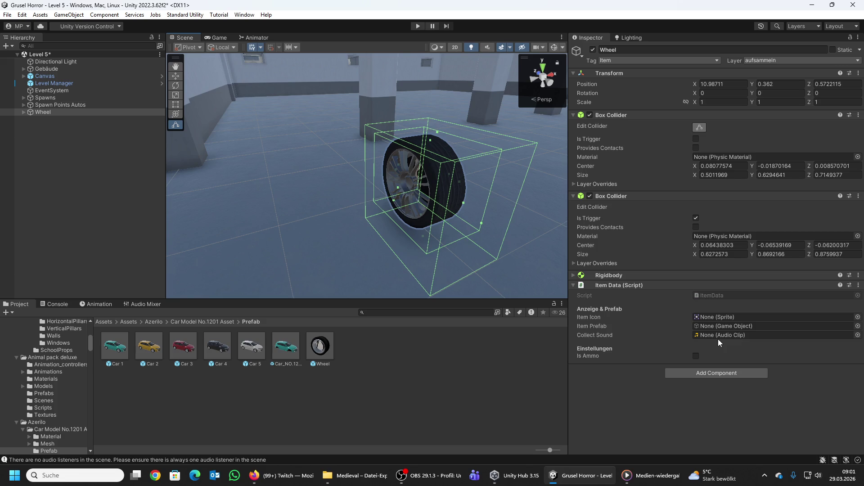
pyautogui.click(857, 335)
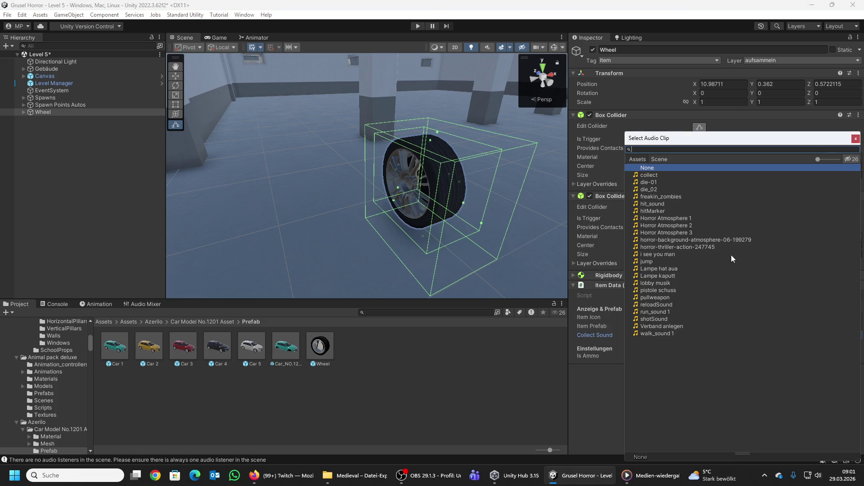
pyautogui.doubleClick(648, 175)
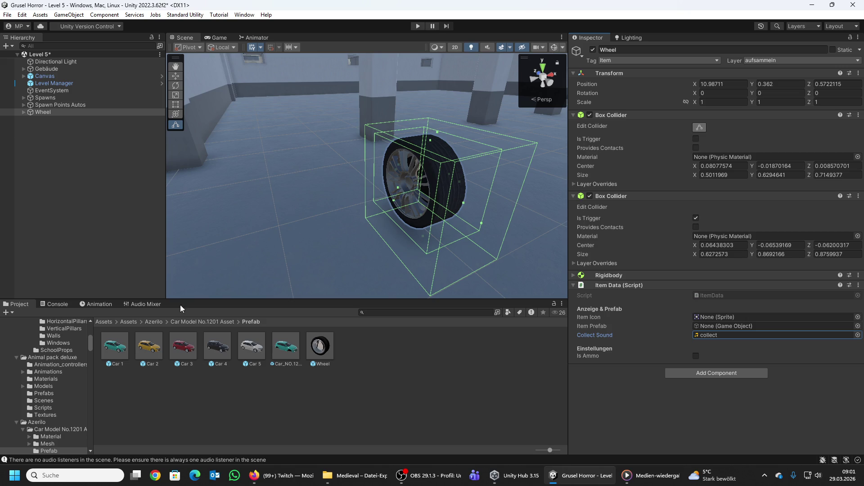
pyautogui.click(100, 321)
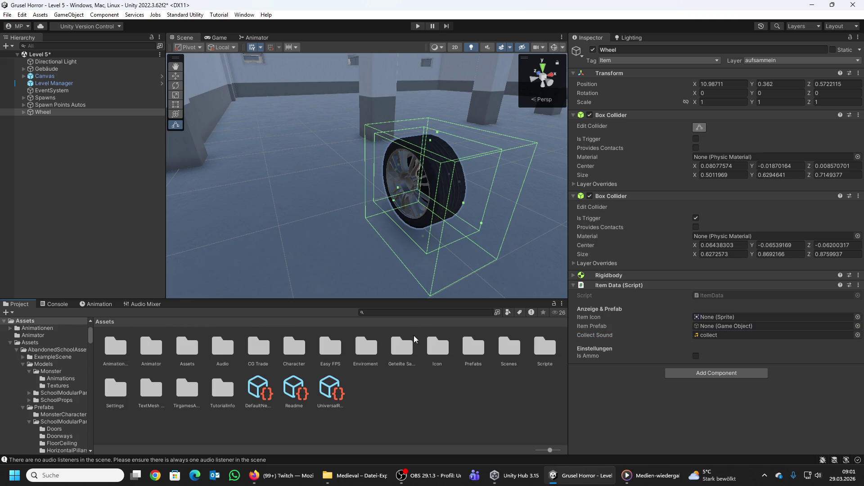
# Step: Import the Autoreifen tyre image from File Explorer into the Assets/Icon folder
pyautogui.click(432, 350)
pyautogui.doubleClick(432, 350)
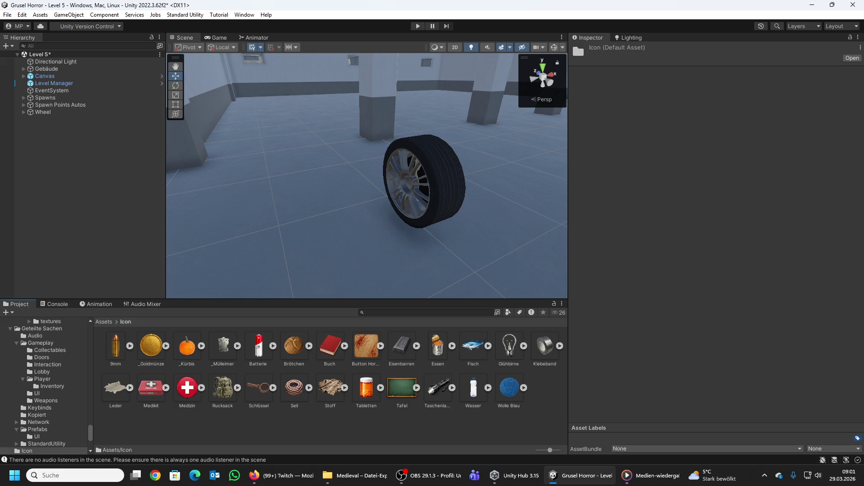
pyautogui.hotkey('alt', 'Tab')
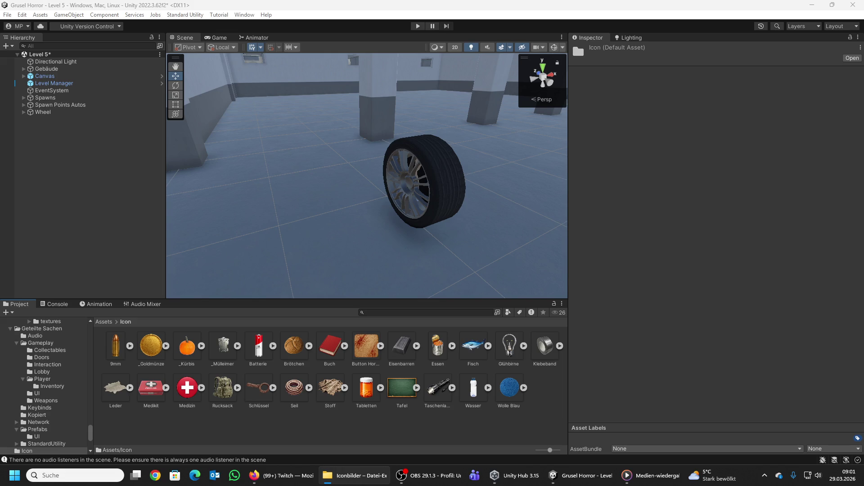
pyautogui.write('autore')
pyautogui.press('Escape')
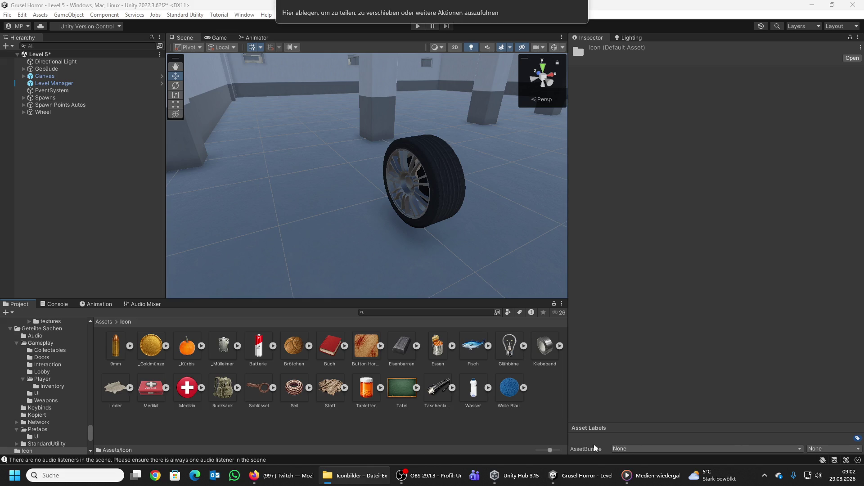
pyautogui.moveTo(547, 401); pyautogui.dragTo(548, 404)
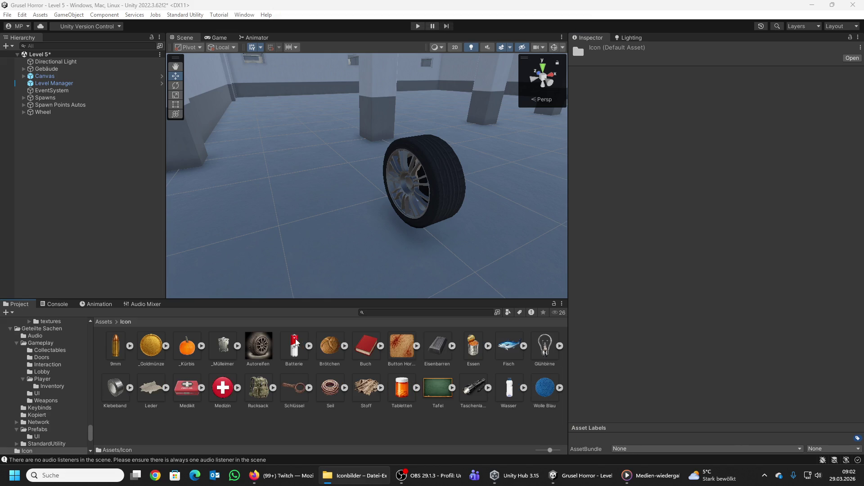
# Step: Change the Autoreifen image's texture type to Sprite (2D and UI) and apply
pyautogui.click(258, 346)
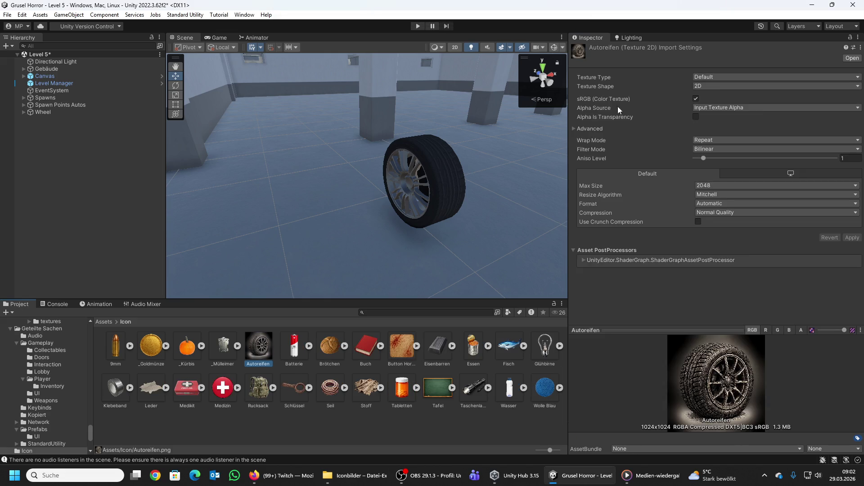
pyautogui.click(710, 79)
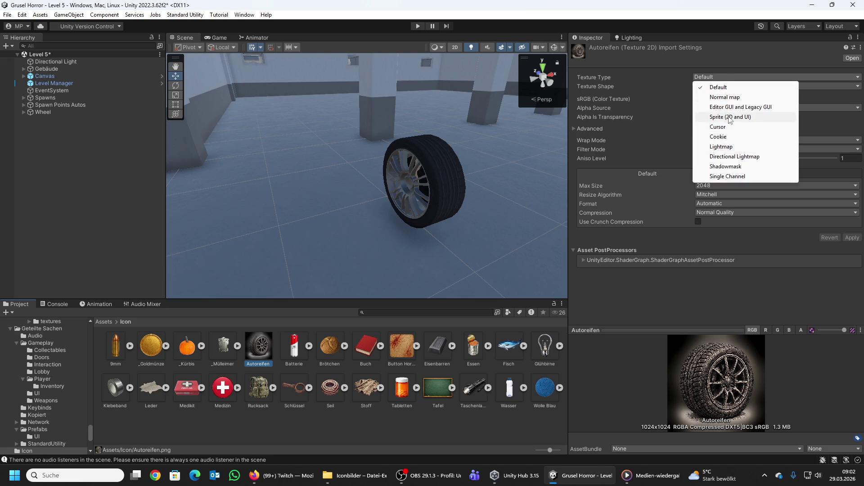
pyautogui.click(729, 117)
pyautogui.click(851, 274)
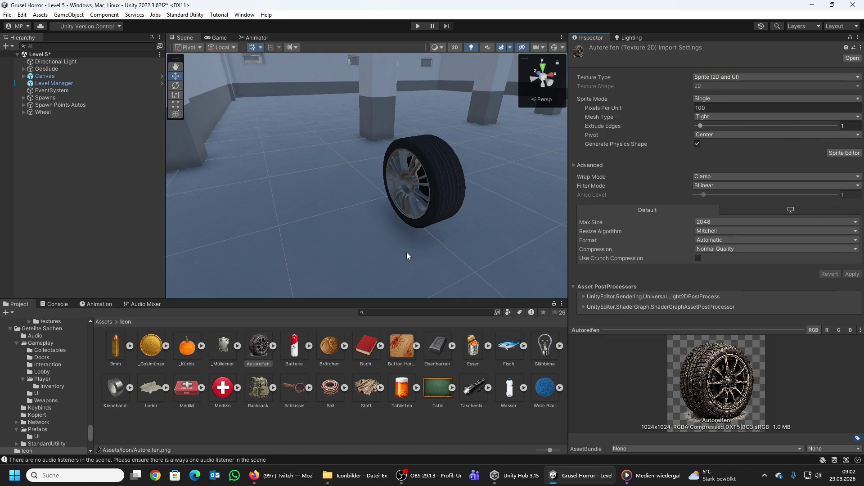
# Step: Select the Wheel root object and collapse its child parts
pyautogui.click(440, 183)
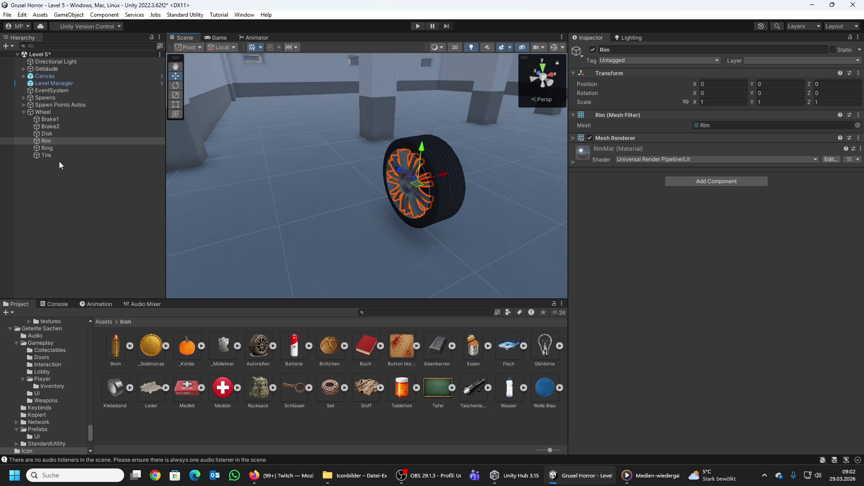
pyautogui.click(43, 112)
pyautogui.click(23, 112)
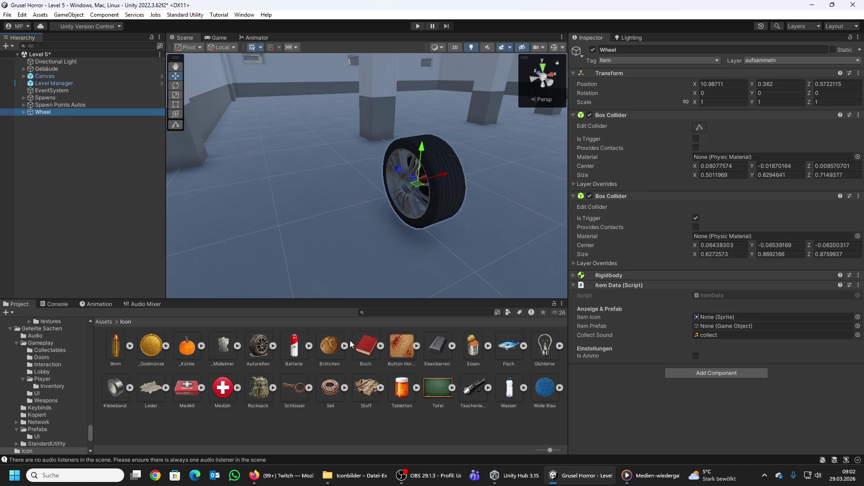
# Step: Rename the wheel to Autoreifen and set Autoreifen as both Item Icon and Item Prefab
pyautogui.moveTo(258, 347)
pyautogui.mouseDown()
pyautogui.moveTo(743, 331)
pyautogui.moveTo(729, 318)
pyautogui.mouseUp()
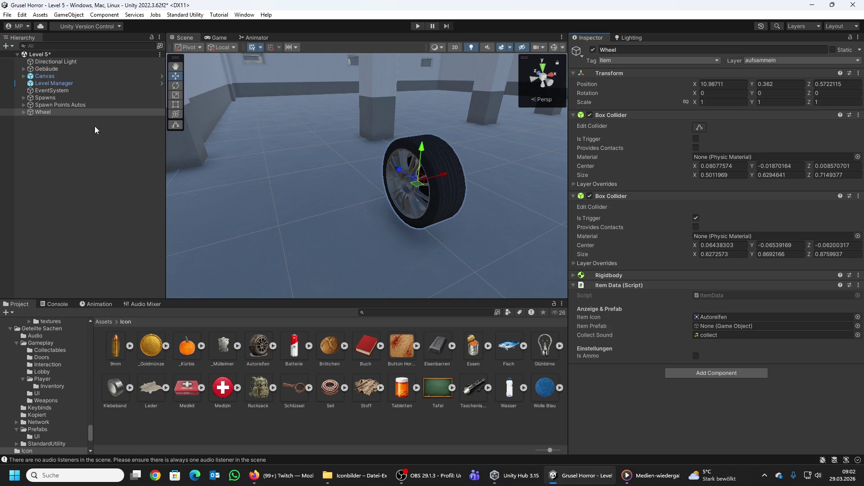
pyautogui.rightClick(42, 111)
pyautogui.click(68, 161)
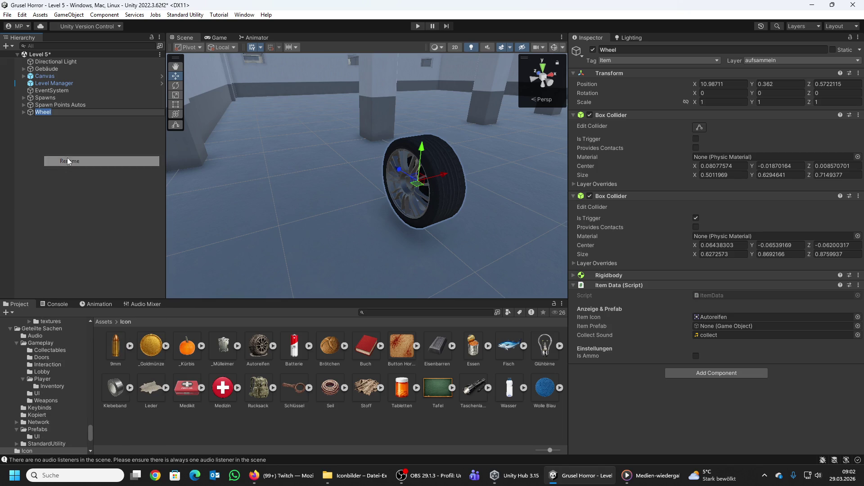
pyautogui.write('Autor')
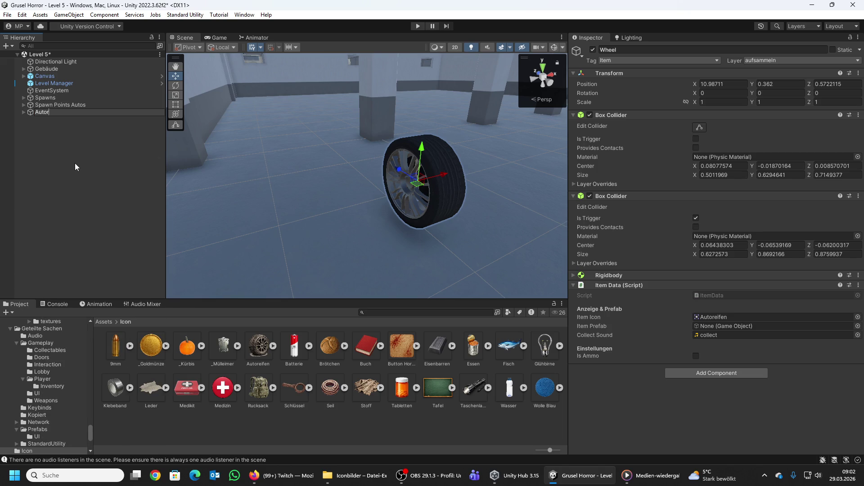
pyautogui.write('eifen')
pyautogui.press('Return')
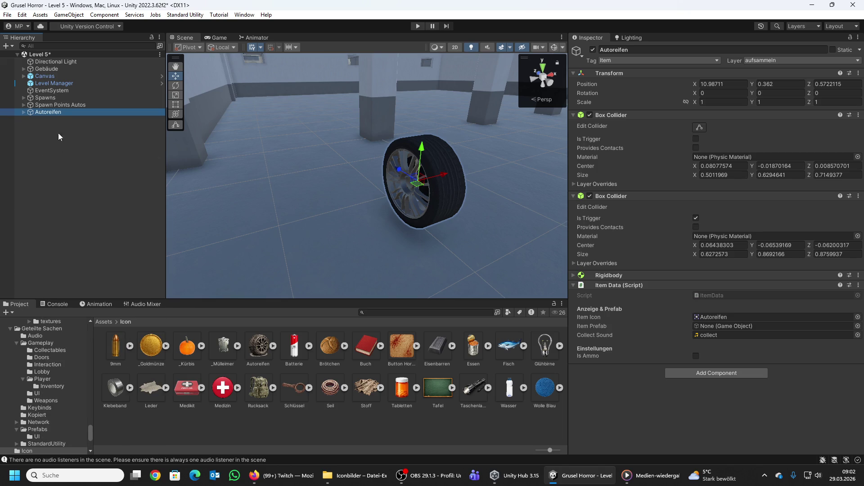
pyautogui.moveTo(48, 111); pyautogui.dragTo(720, 328)
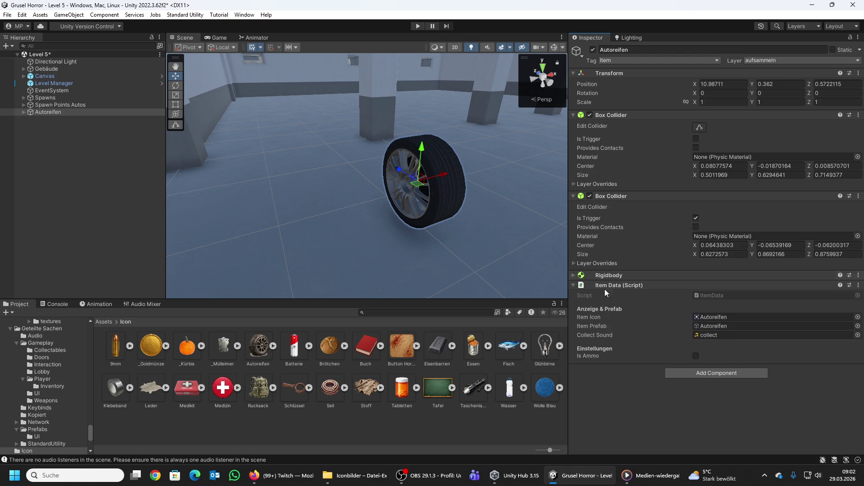
# Step: Collapse both box colliders and browse to the Assets > Prefabs > Items folder
pyautogui.click(572, 114)
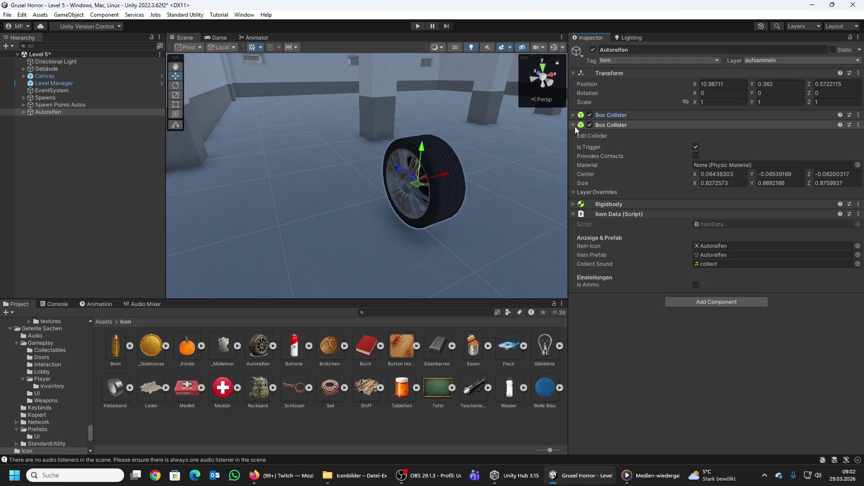
pyautogui.click(574, 125)
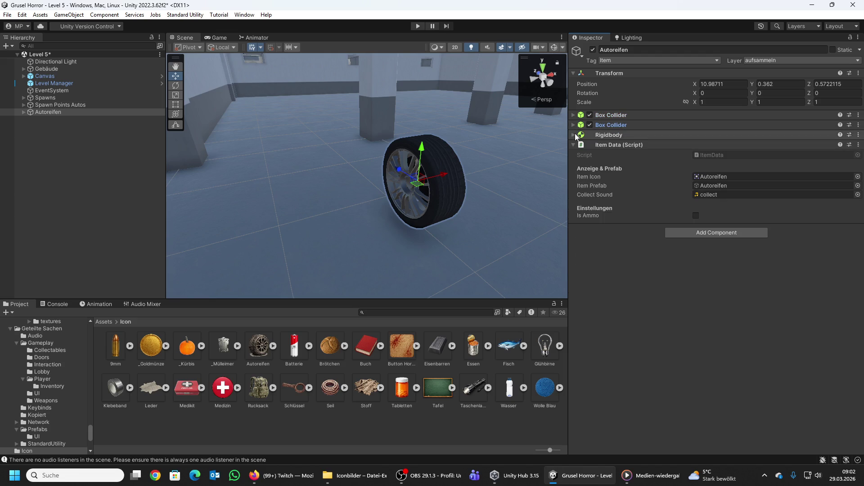
pyautogui.click(110, 322)
pyautogui.doubleClick(473, 347)
pyautogui.doubleClick(116, 346)
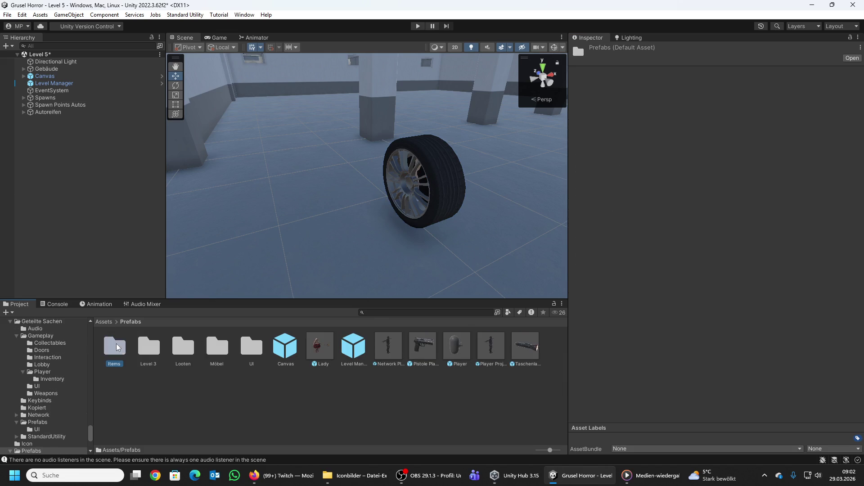
# Step: Make Autoreifen a prefab in Prefabs/Items, save the scene, and minimize Unity
pyautogui.moveTo(117, 347)
pyautogui.mouseDown()
pyautogui.moveTo(131, 336)
pyautogui.moveTo(54, 116)
pyautogui.moveTo(433, 347)
pyautogui.moveTo(458, 352)
pyautogui.mouseUp()
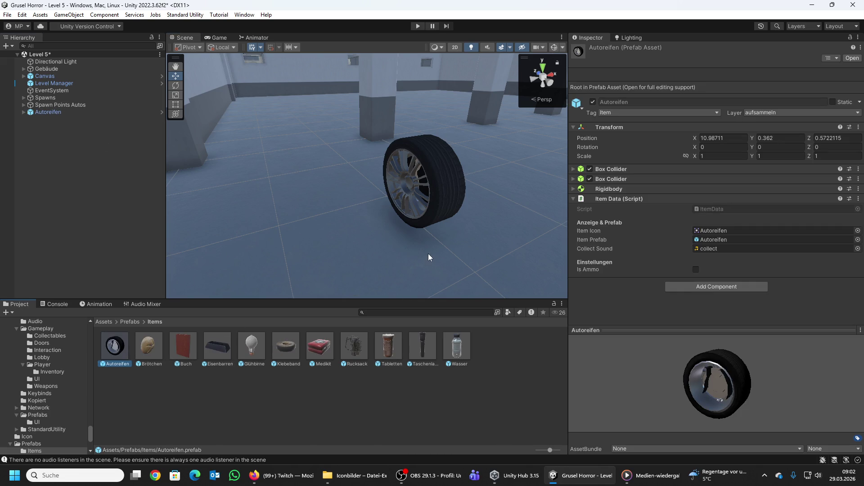
pyautogui.moveTo(428, 254)
pyautogui.mouseDown()
pyautogui.moveTo(444, 238)
pyautogui.moveTo(411, 207)
pyautogui.moveTo(495, 195)
pyautogui.moveTo(453, 199)
pyautogui.moveTo(603, 197)
pyautogui.moveTo(594, 168)
pyautogui.moveTo(481, 189)
pyautogui.moveTo(379, 177)
pyautogui.moveTo(372, 170)
pyautogui.moveTo(399, 147)
pyautogui.moveTo(339, 183)
pyautogui.moveTo(357, 153)
pyautogui.mouseUp()
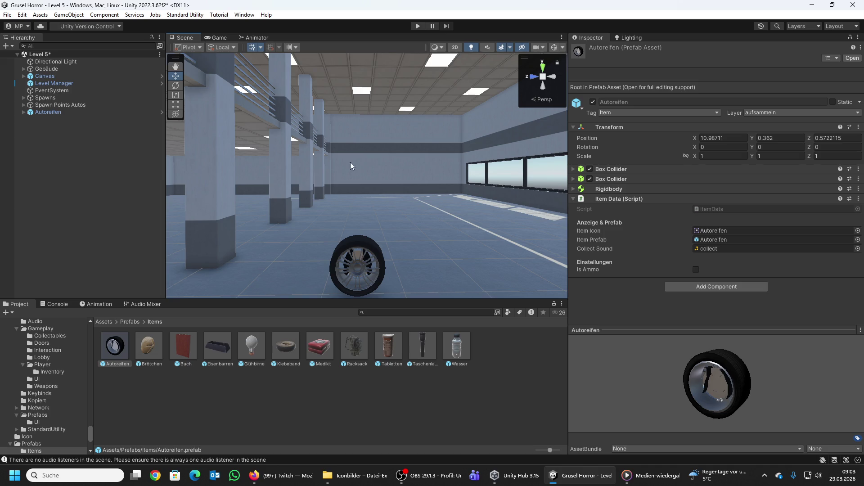
pyautogui.click(7, 15)
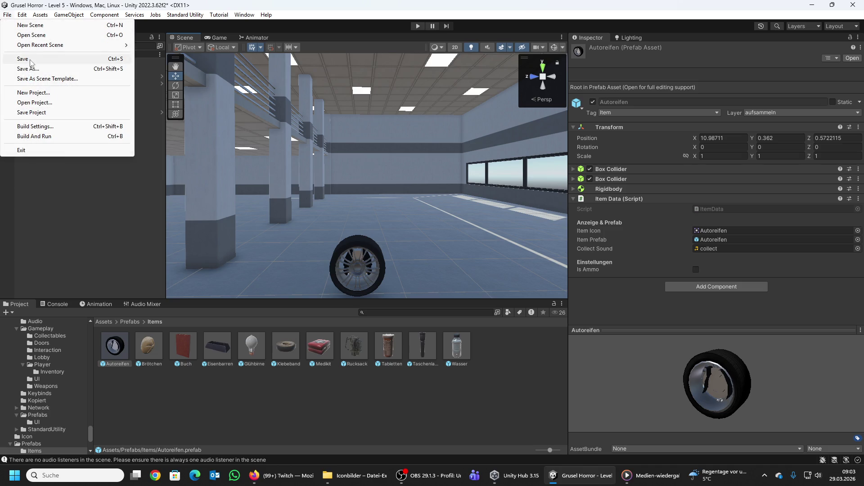
pyautogui.click(32, 63)
pyautogui.click(811, 5)
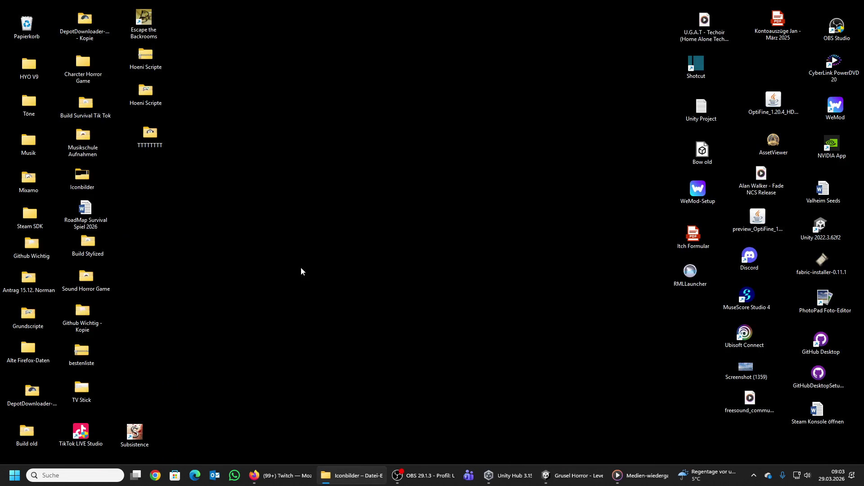
# Step: Create a new folder on the desktop with the default name, then delete it
pyautogui.rightClick(301, 271)
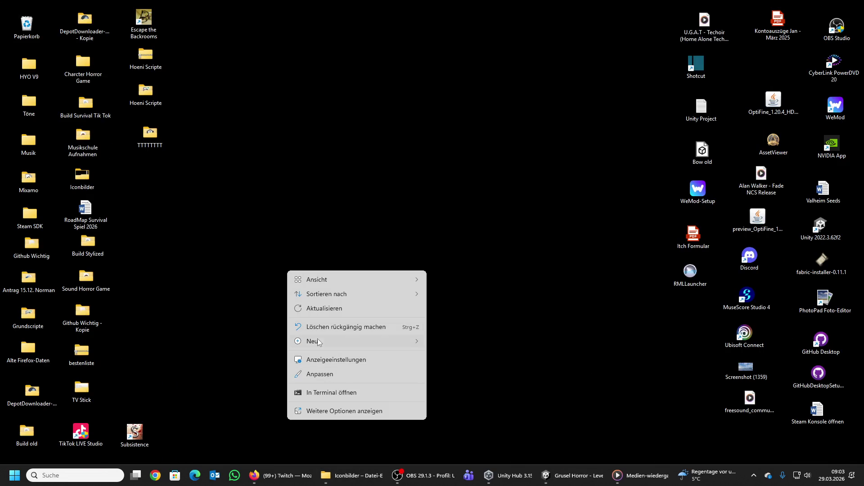
pyautogui.moveTo(317, 342)
pyautogui.click(470, 197)
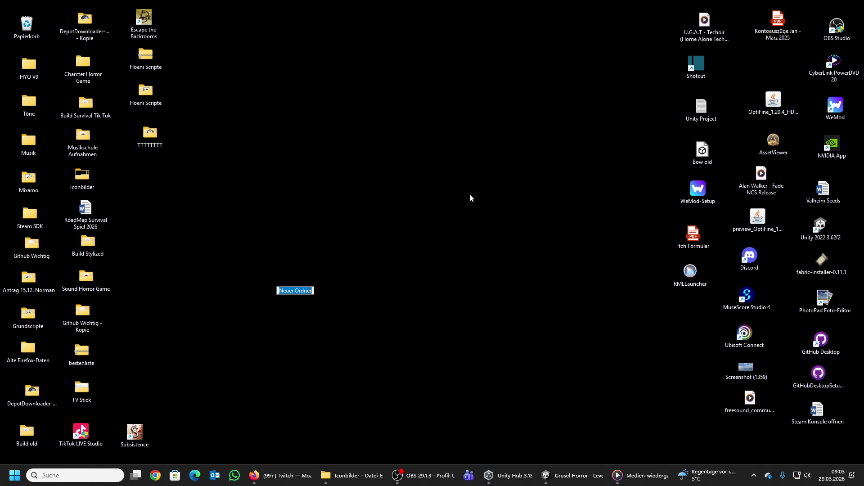
pyautogui.press('Return')
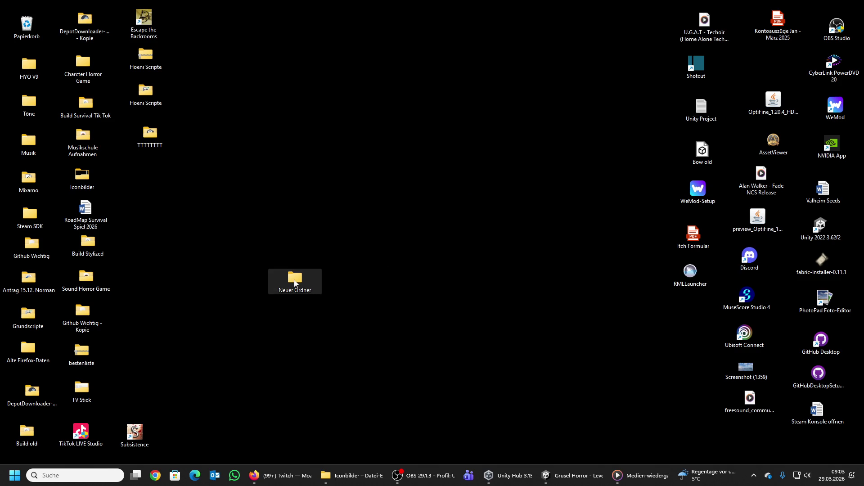
pyautogui.press('Delete')
# Step: Create a new Word document named 'Horror Spiel' on the desktop and open it
pyautogui.rightClick(294, 280)
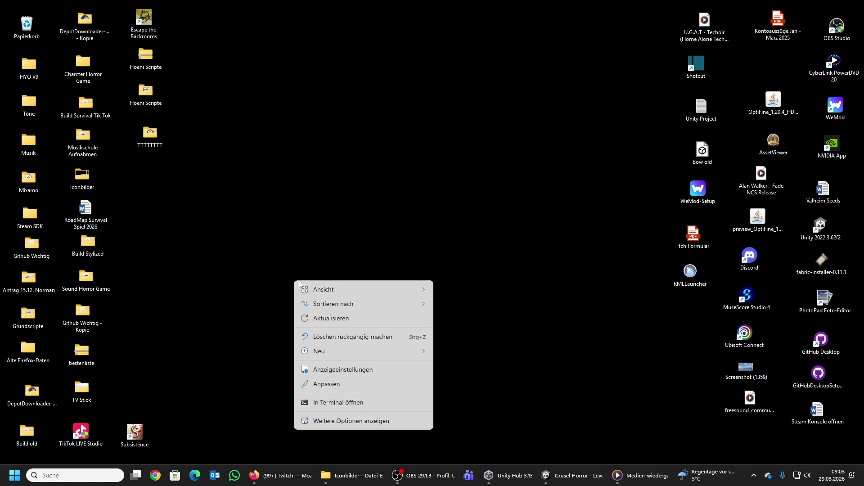
pyautogui.moveTo(332, 351)
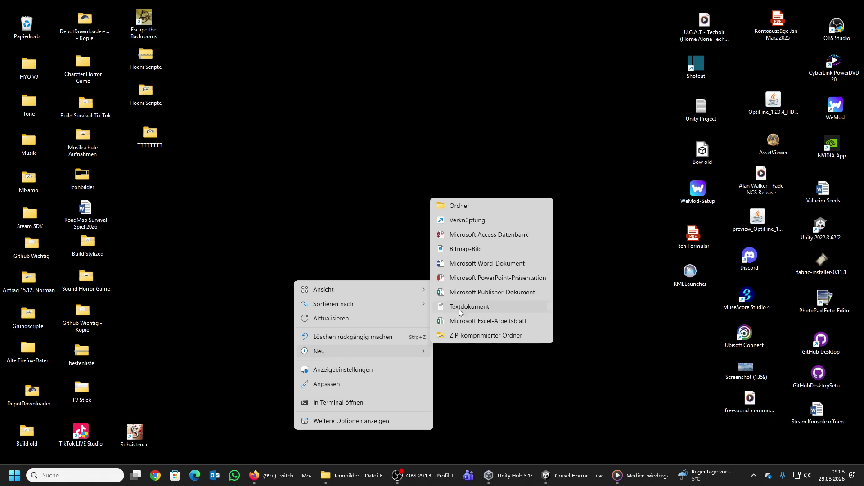
pyautogui.click(460, 265)
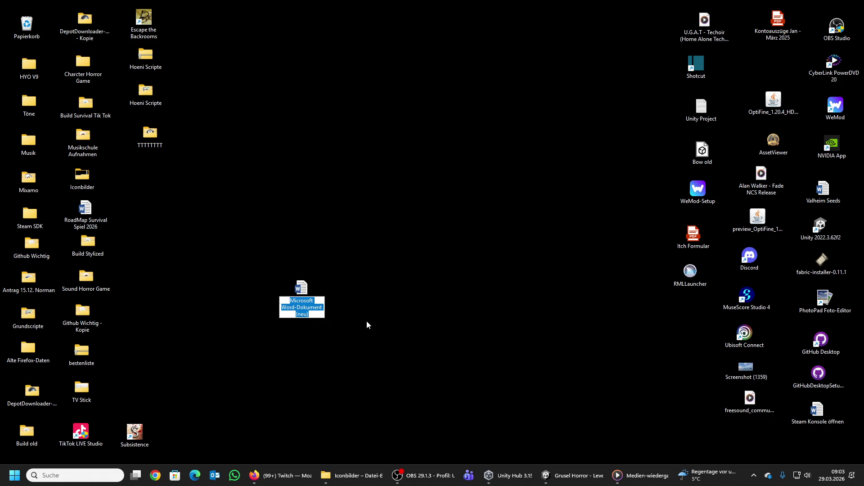
pyautogui.write('Ho')
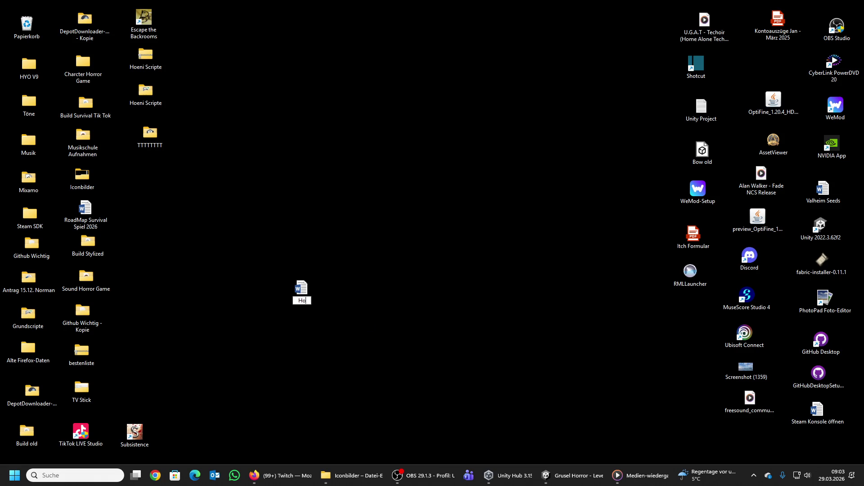
pyautogui.write('rror Spiel')
pyautogui.press('Return')
pyautogui.doubleClick(305, 289)
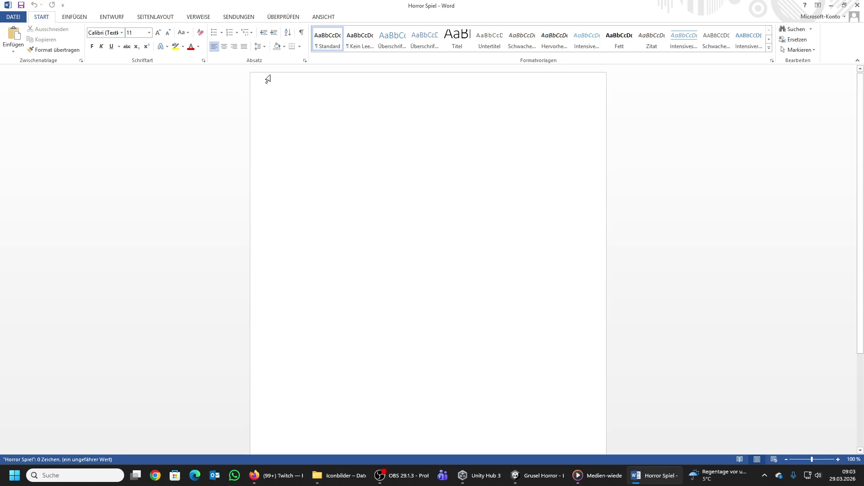
# Step: Type the heading 'Level 5 Weiße garage' and make it centred, bold and underlined
pyautogui.write('Level 5 ')
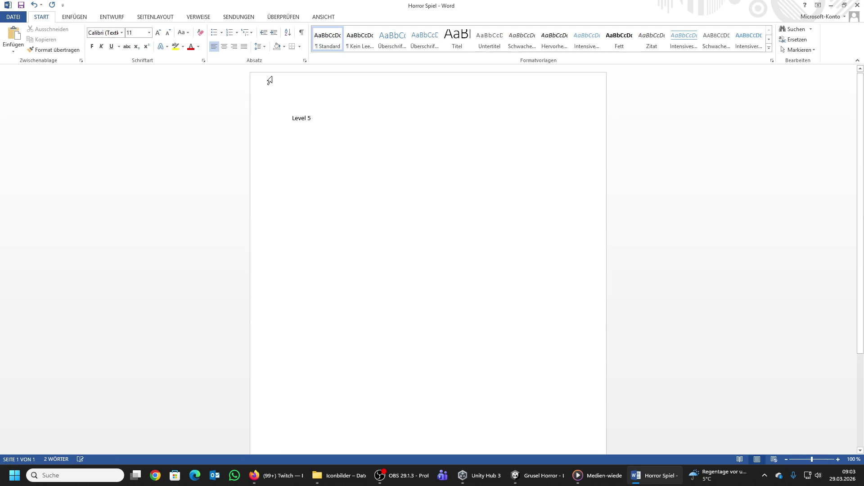
pyautogui.write('Par')
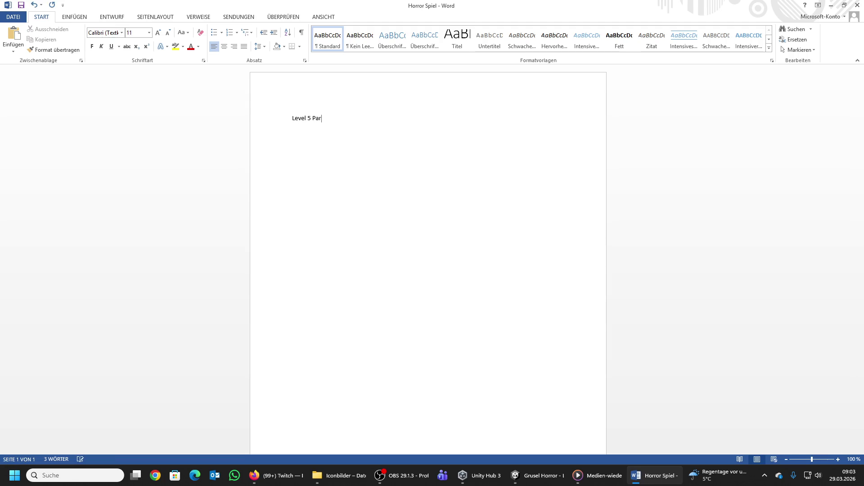
pyautogui.press('BackSpace')
pyautogui.press('BackSpace')
pyautogui.press('BackSpace')
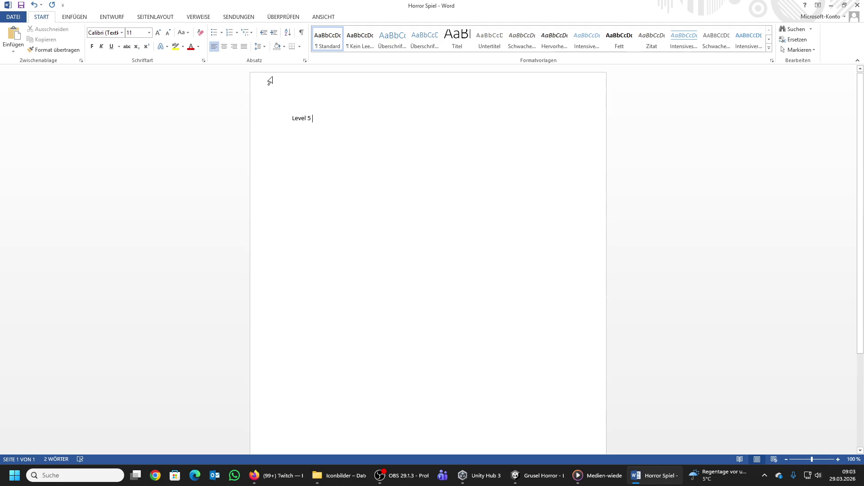
pyautogui.write('Weiße ')
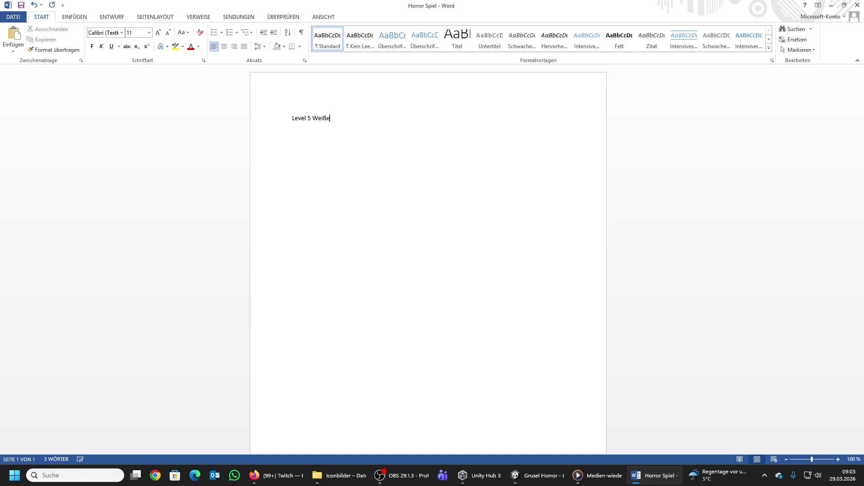
pyautogui.write('garage')
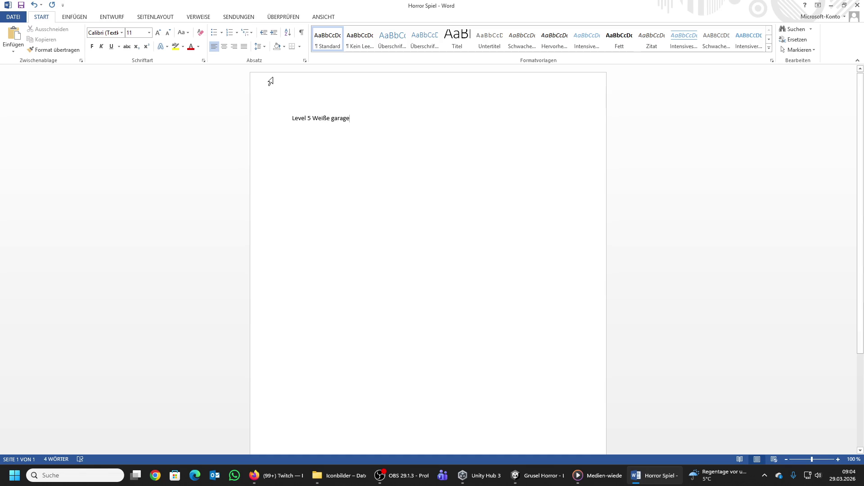
pyautogui.click(239, 120)
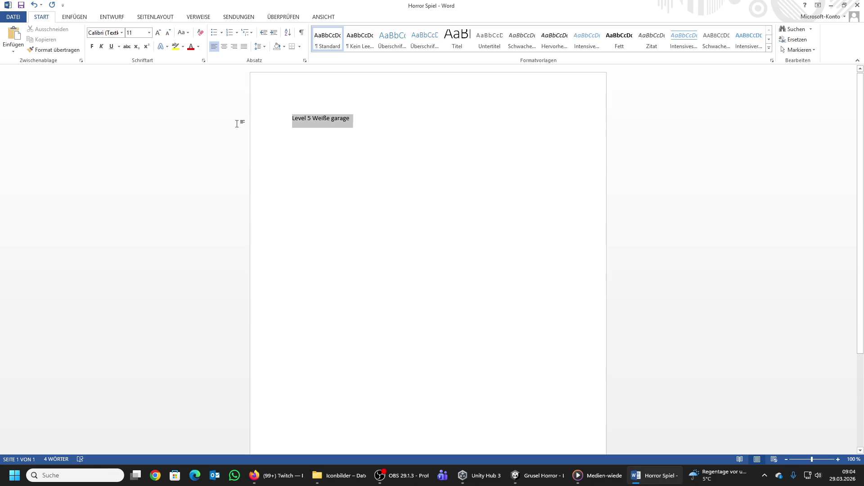
pyautogui.click(224, 47)
pyautogui.click(91, 47)
pyautogui.click(111, 48)
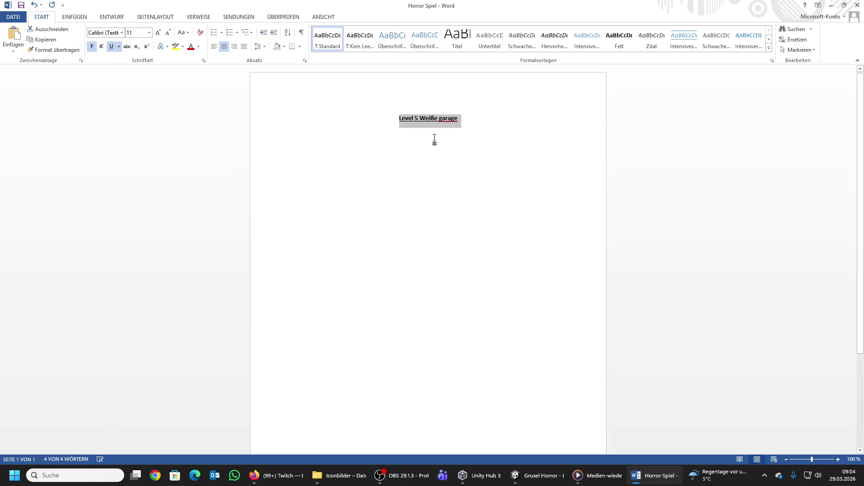
# Step: Capitalize Garage in the heading and add a left-aligned empty line below
pyautogui.click(473, 120)
pyautogui.moveTo(443, 118); pyautogui.dragTo(439, 118)
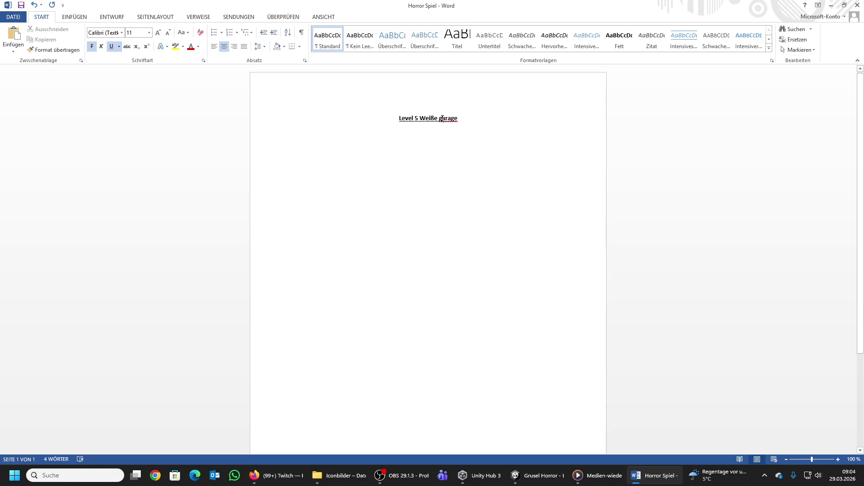
pyautogui.write('G')
pyautogui.press('Return')
pyautogui.press('Return')
pyautogui.press('Return')
pyautogui.click(214, 46)
# Step: Start a non-underlined bulleted list and type the first bullet about having enough tires in the inventary
pyautogui.click(215, 34)
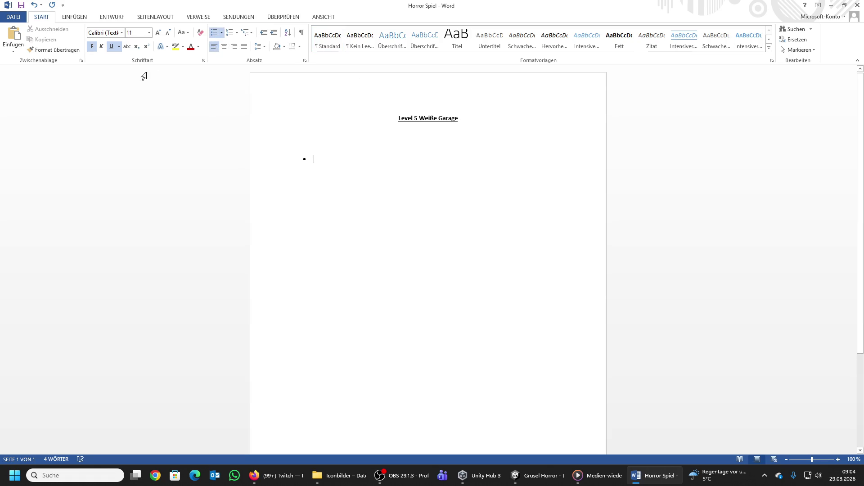
pyautogui.click(113, 46)
pyautogui.write('Wen')
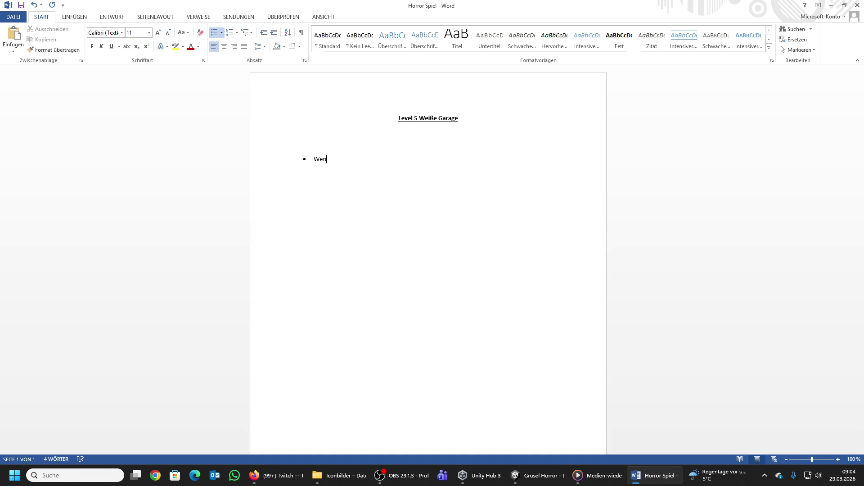
pyautogui.write('n man Genug ')
pyautogui.write('Reifen im Au')
pyautogui.write('to hat')
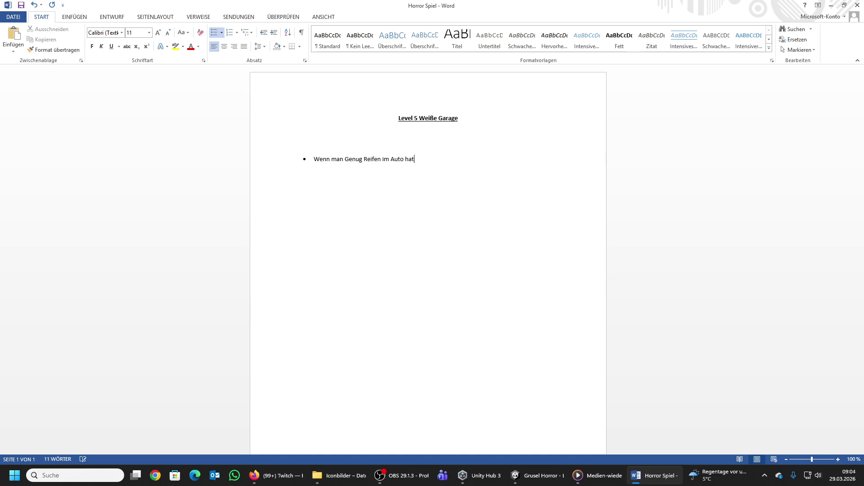
pyautogui.press('BackSpace')
pyautogui.press('BackSpace')
pyautogui.press('BackSpace')
pyautogui.write('Invenatr hat')
pyautogui.write(' d')
pyautogui.press('BackSpace')
pyautogui.press('BackSpace')
pyautogui.press('BackSpace')
pyautogui.write('tar ')
pyautogui.write('hat, dann ')
pyautogui.write('Spawnene Au')
pyautogui.write('tos sons')
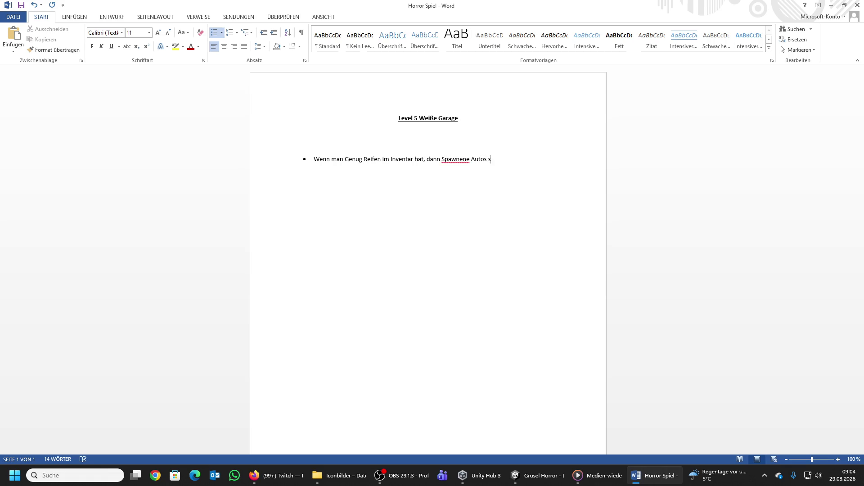
pyautogui.press('BackSpace')
pyautogui.write('t nicht')
# Step: Correct 'Spawnene' to 'spawnen', add a comma before sonst, and begin a new bullet
pyautogui.click(468, 163)
pyautogui.press('BackSpace')
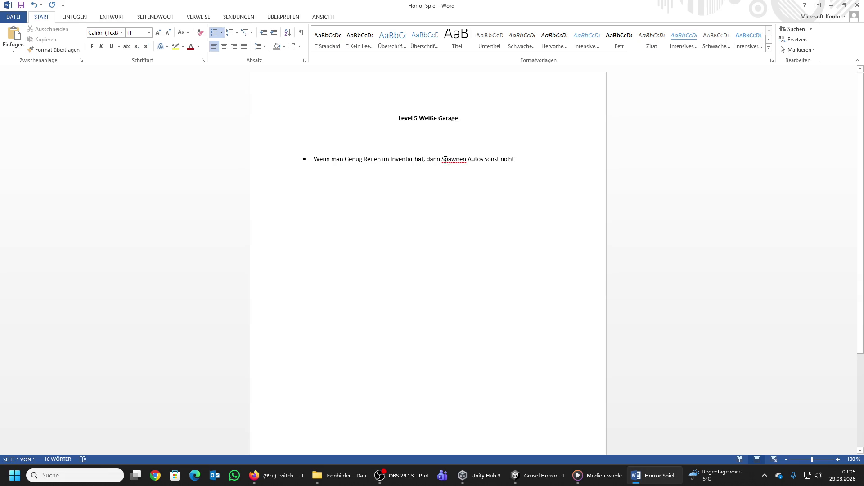
pyautogui.doubleClick(446, 166)
pyautogui.write('spawnen')
pyautogui.click(528, 164)
pyautogui.write(',')
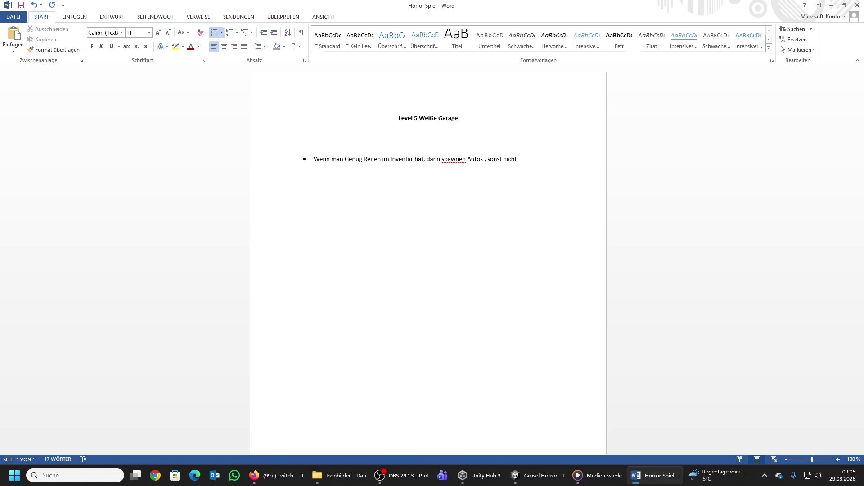
pyautogui.press('Return')
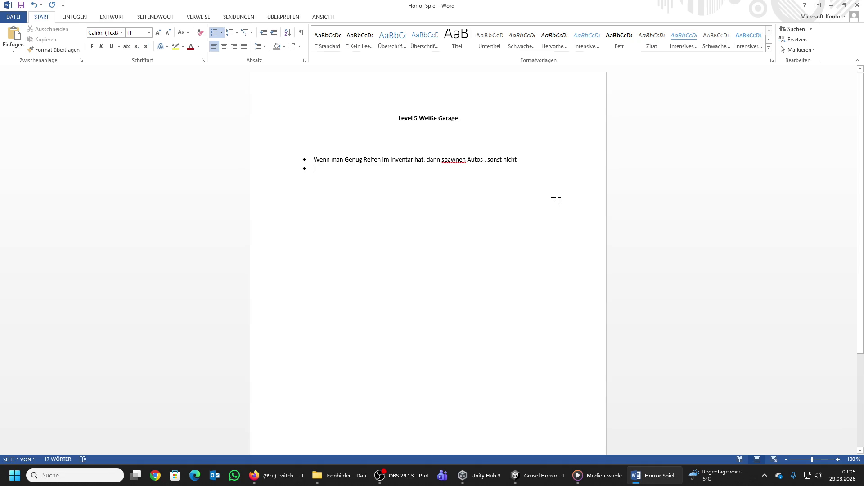
# Step: Type the second bullet about teleporting into the doorless room with an inventory icon, fixing 'demm'
pyautogui.write('Wenn man bes')
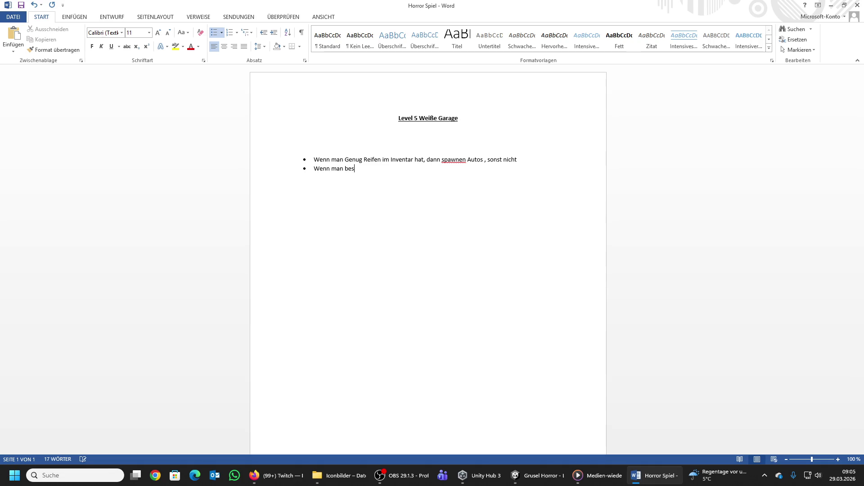
pyautogui.write('timmtes ')
pyautogui.write('Icon im INve')
pyautogui.write('natr hat kann man sich T')
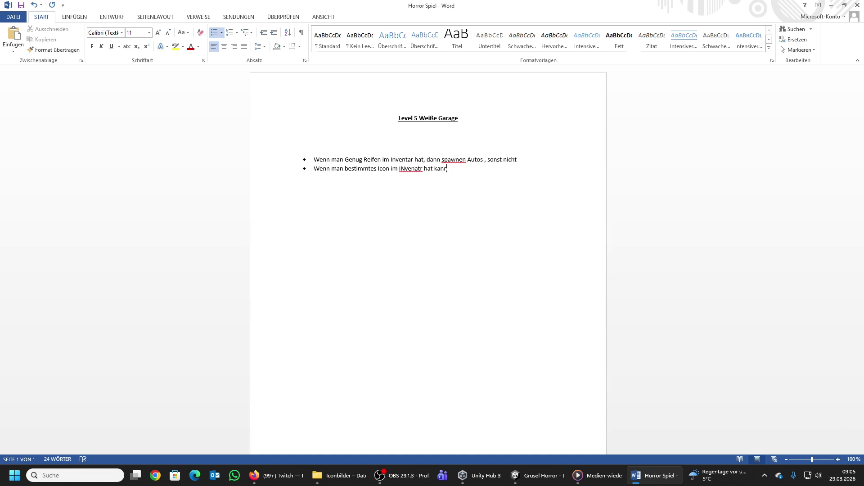
pyautogui.write('eleportieren')
pyautogui.write(' in den Raum')
pyautogui.write(' ohne ')
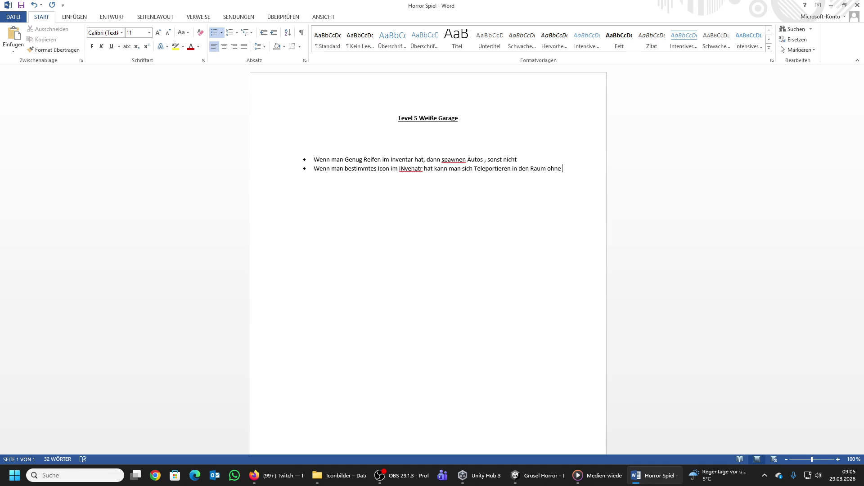
pyautogui.write('Tür Icon dann')
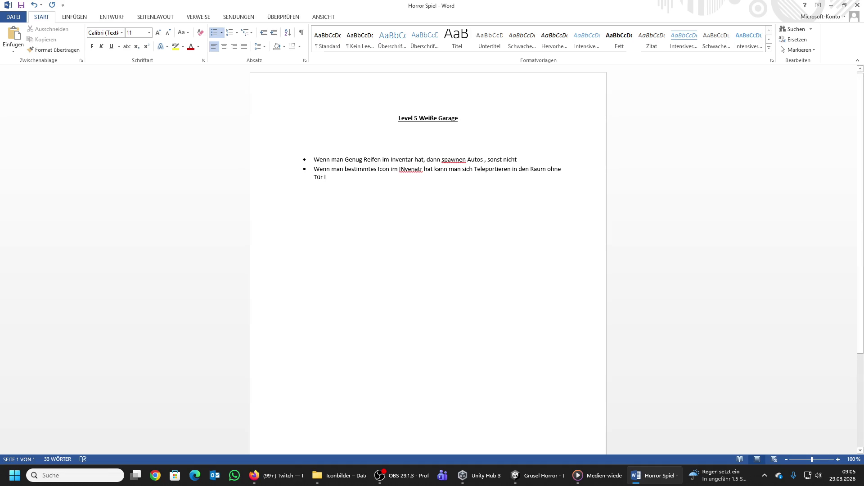
pyautogui.write(' en')
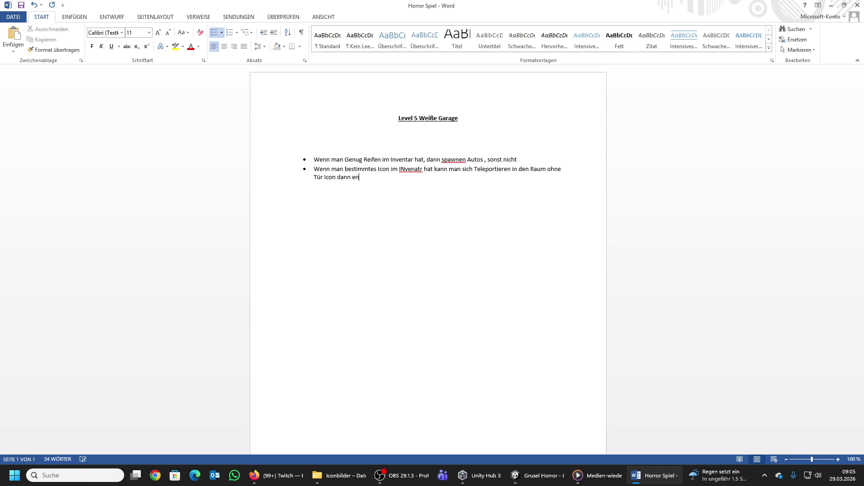
pyautogui.write('tfernen aus demm ')
pyautogui.write('Invenatr')
pyautogui.click(406, 176)
pyautogui.press('BackSpace')
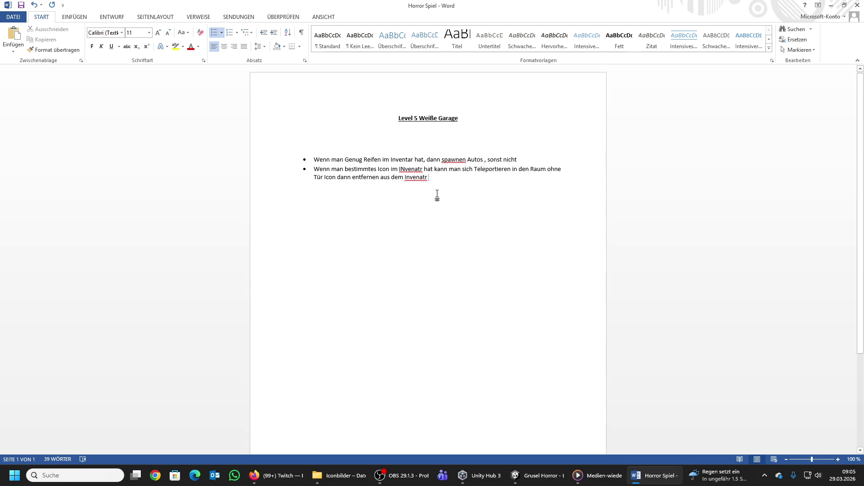
pyautogui.press('BackSpace')
pyautogui.press('BackSpace')
pyautogui.press('BackSpace')
pyautogui.write('tar')
# Step: Copy 'Inventar' from the first bullet over 'INvenatr' in the second, then start a new bullet
pyautogui.doubleClick(406, 160)
pyautogui.rightClick(407, 160)
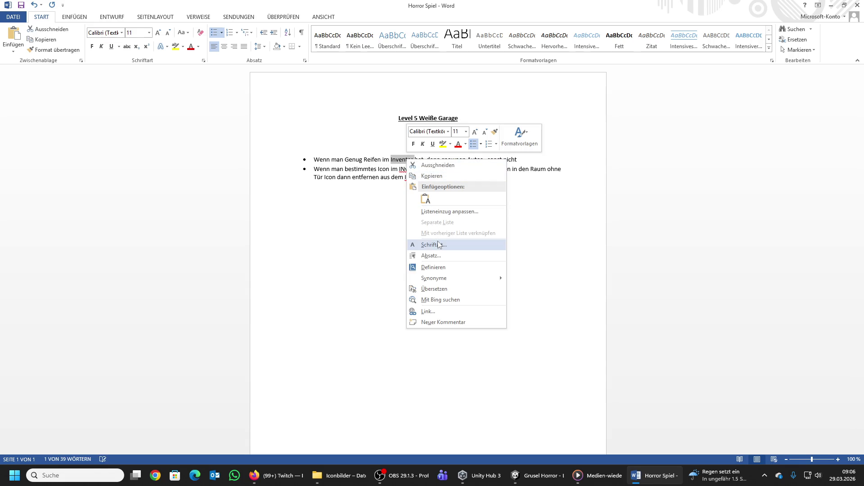
pyautogui.click(428, 176)
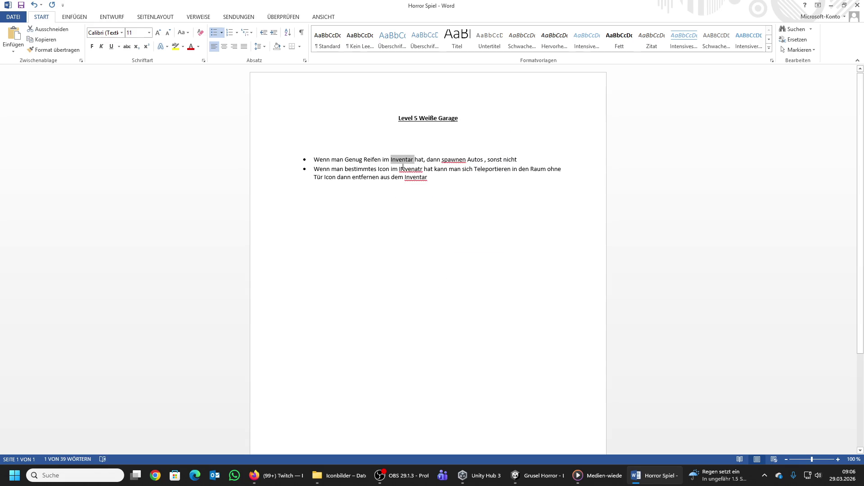
pyautogui.rightClick(401, 160)
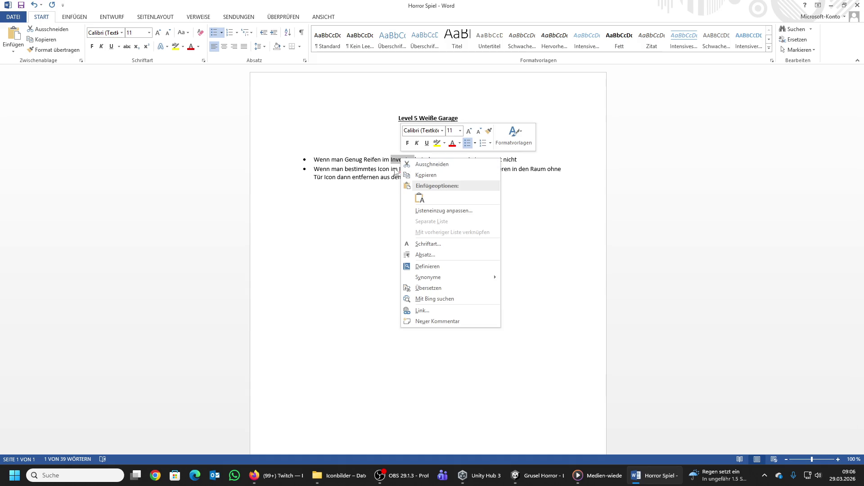
pyautogui.click(398, 162)
pyautogui.click(396, 161)
pyautogui.doubleClick(396, 161)
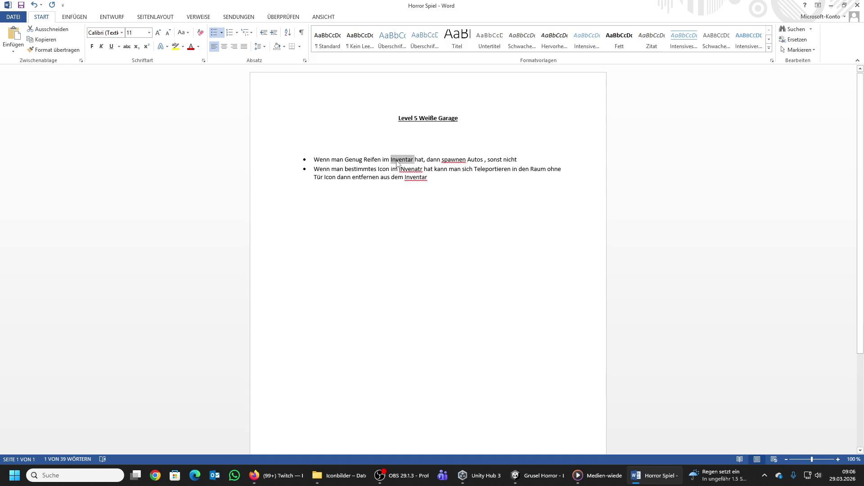
pyautogui.hotkey('ctrl', 'c')
pyautogui.doubleClick(413, 172)
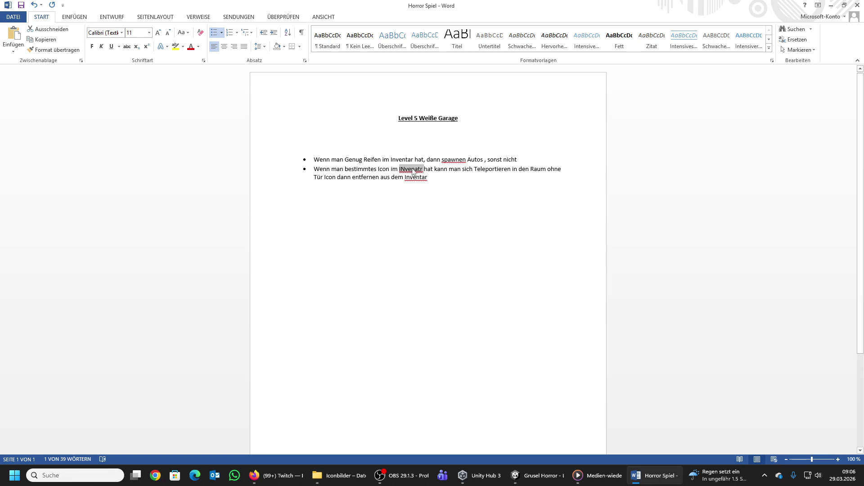
pyautogui.hotkey('ctrl', 'v')
pyautogui.doubleClick(413, 177)
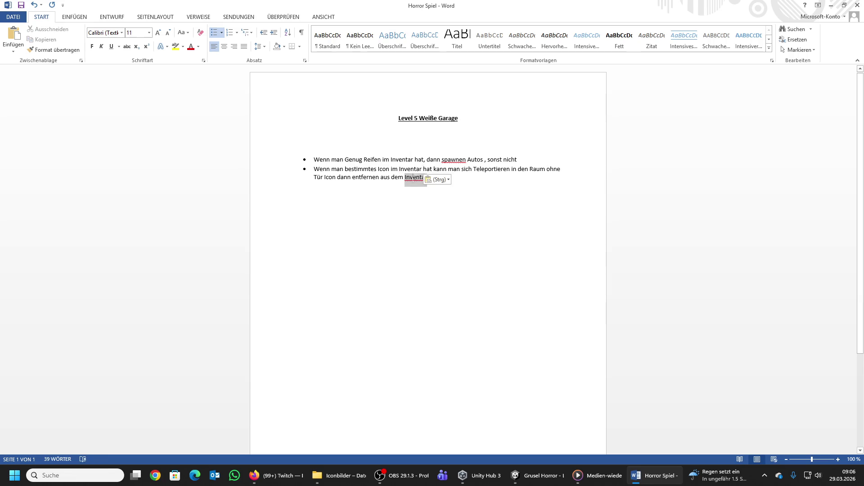
pyautogui.click(428, 178)
pyautogui.press('Return')
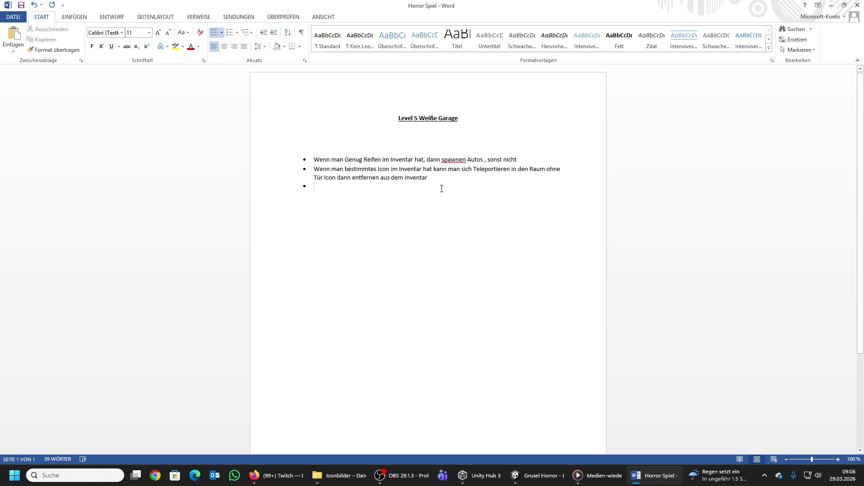
# Step: Type the third bullet 'Zufallsgenereite Autos Farben Kombination', correcting its spelling
pyautogui.write('Zufallsgen')
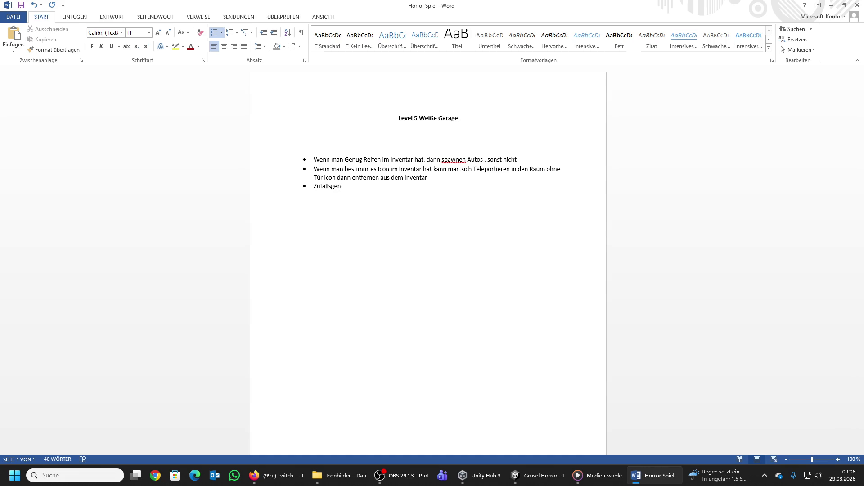
pyautogui.write('ereite Autos ')
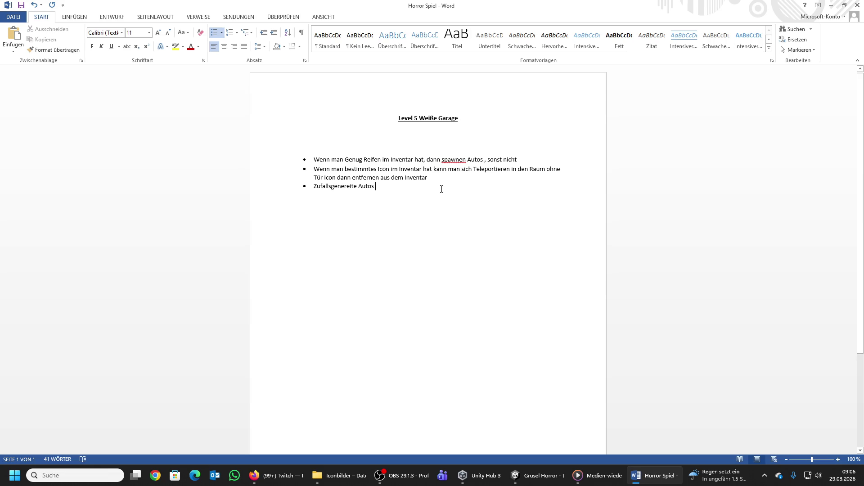
pyautogui.write('Farben')
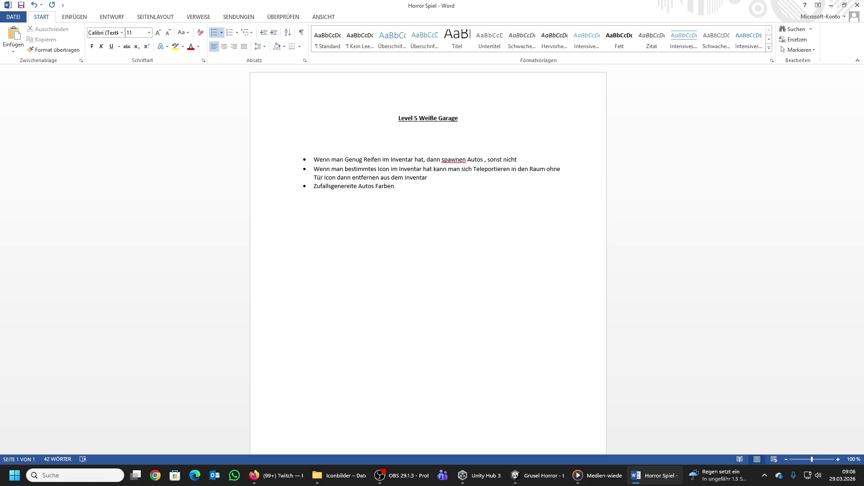
pyautogui.write('Cobi')
pyautogui.press('BackSpace')
pyautogui.write('mby')
pyautogui.press('BackSpace')
pyautogui.write('inati')
pyautogui.write('on')
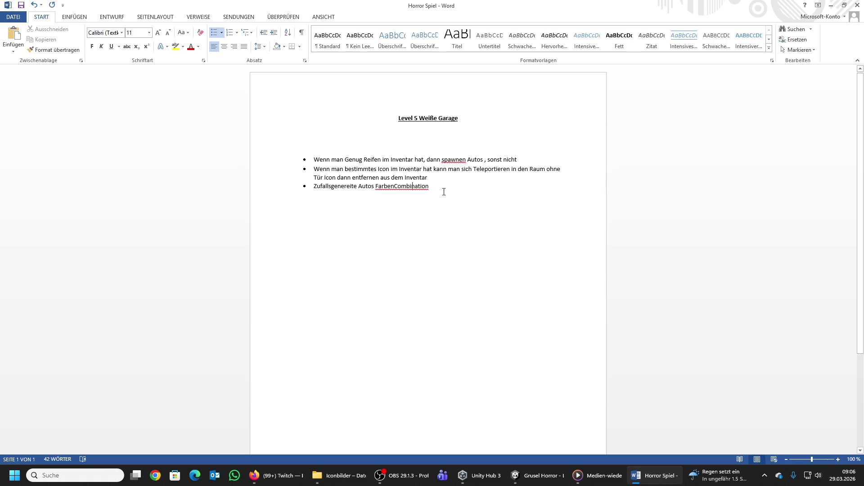
pyautogui.press('BackSpace')
pyautogui.write('K')
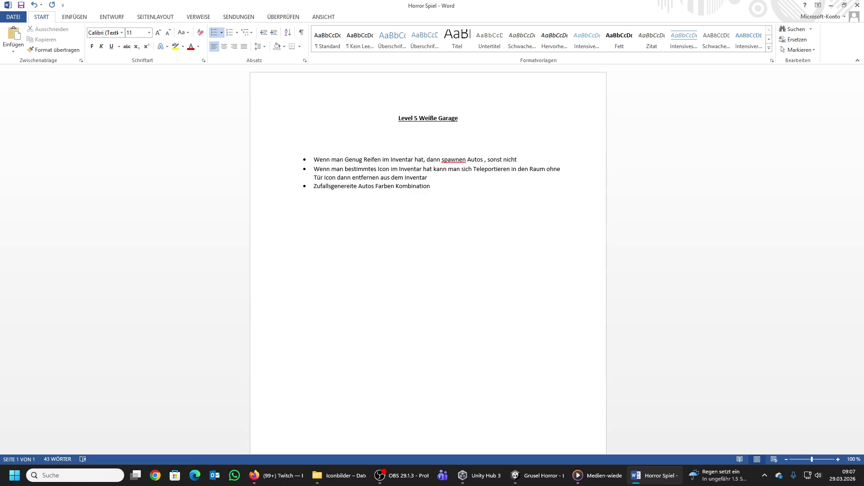
# Step: Append 'zwischen 3 mindestens und 10maximal', then add the bullet 'Tür Code Anzahl Autos +'
pyautogui.write('zwischen')
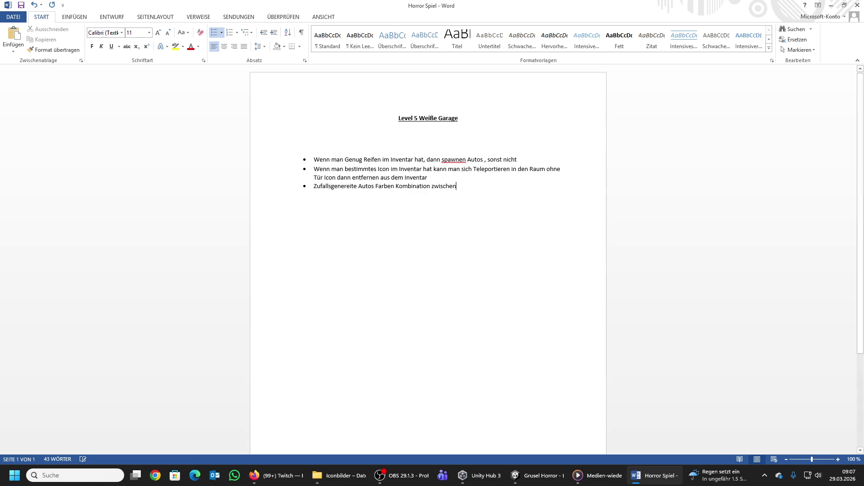
pyautogui.write(' 3 und 10')
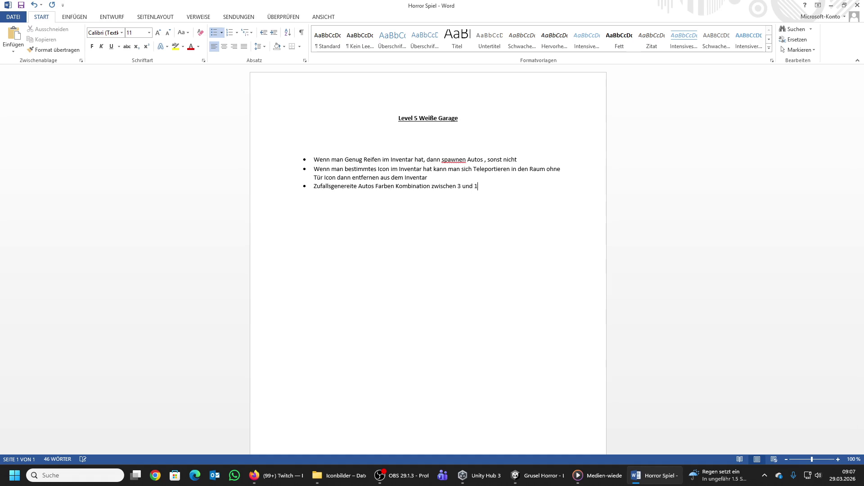
pyautogui.press('Left')
pyautogui.press('Left')
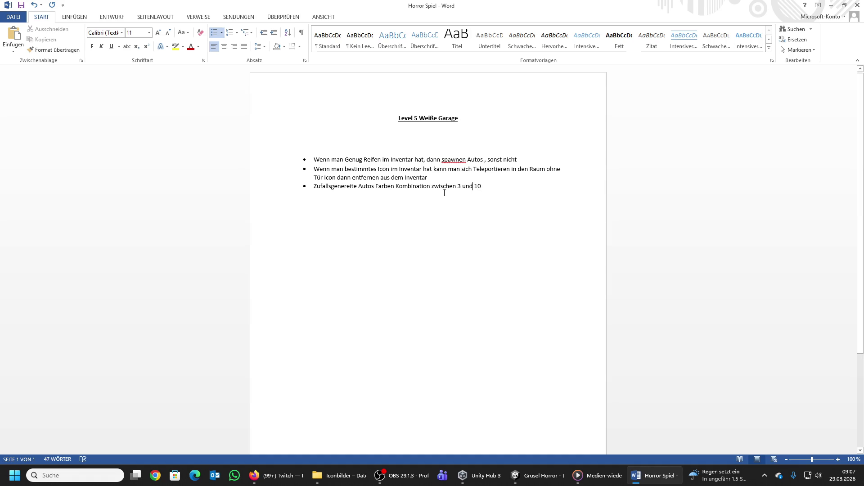
pyautogui.write('minimum')
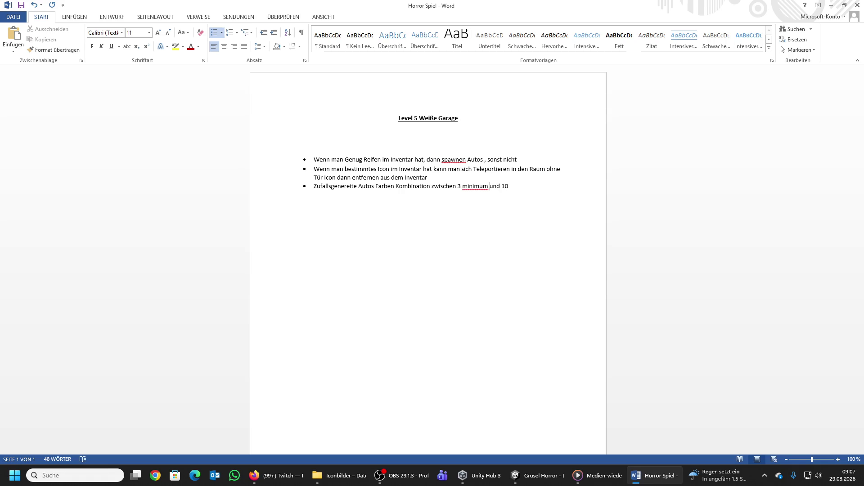
pyautogui.write('maxima')
pyautogui.press('BackSpace')
pyautogui.click(473, 186)
pyautogui.press('Delete')
pyautogui.press('Delete')
pyautogui.press('Delete')
pyautogui.write('destens')
pyautogui.press('Return')
pyautogui.write('Tür')
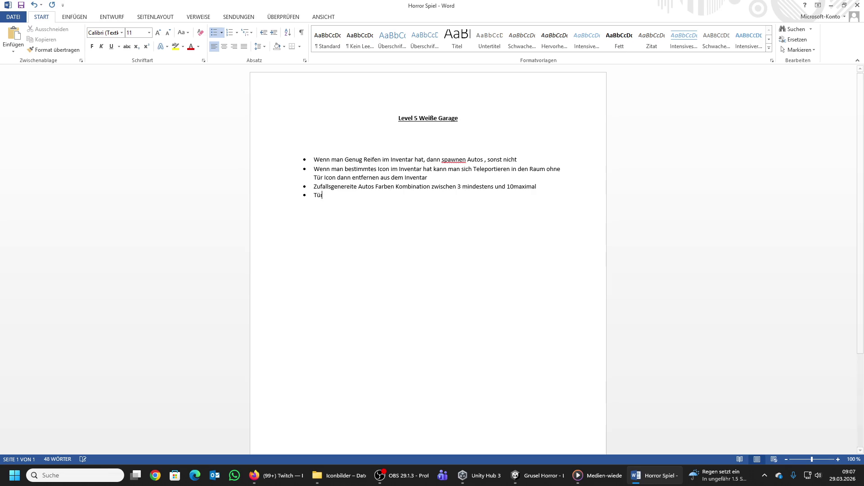
pyautogui.write(' Code ')
pyautogui.write('Anzahl Autos ')
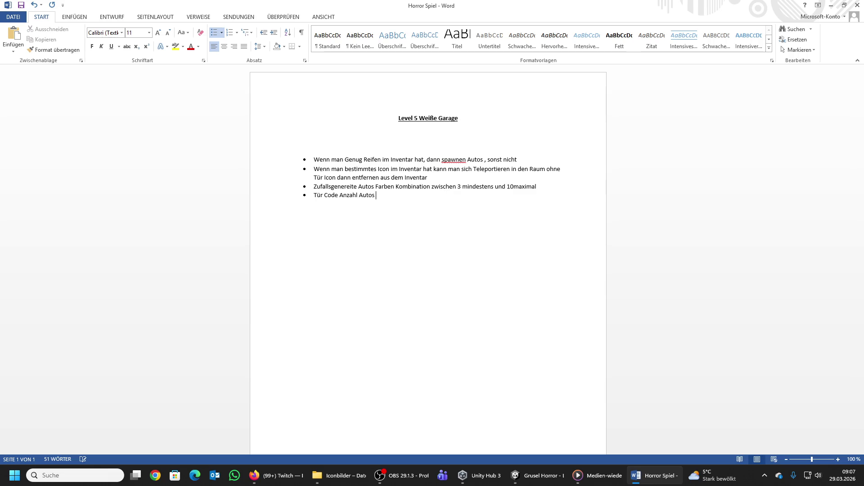
pyautogui.write('+')
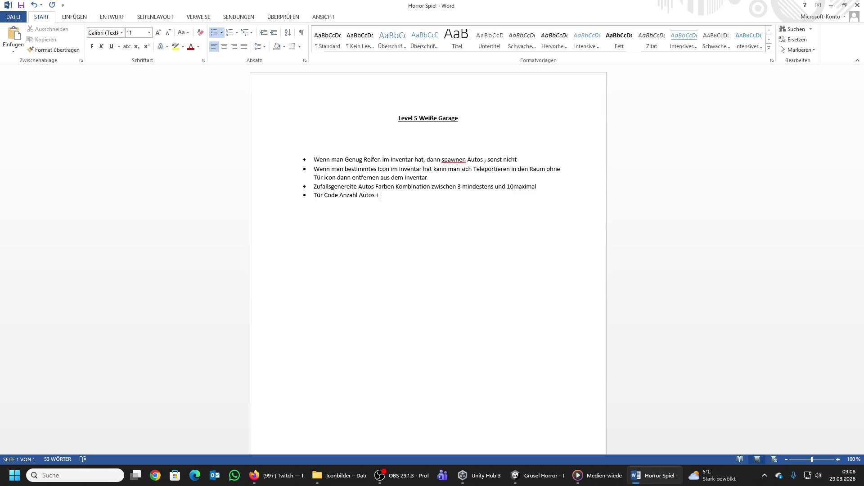
# Step: Complete the door-code bullet with 'Farben Kombination = Tür offen'
pyautogui.write('Farben C')
pyautogui.press('BackSpace')
pyautogui.write('Kombinat')
pyautogui.write('ion')
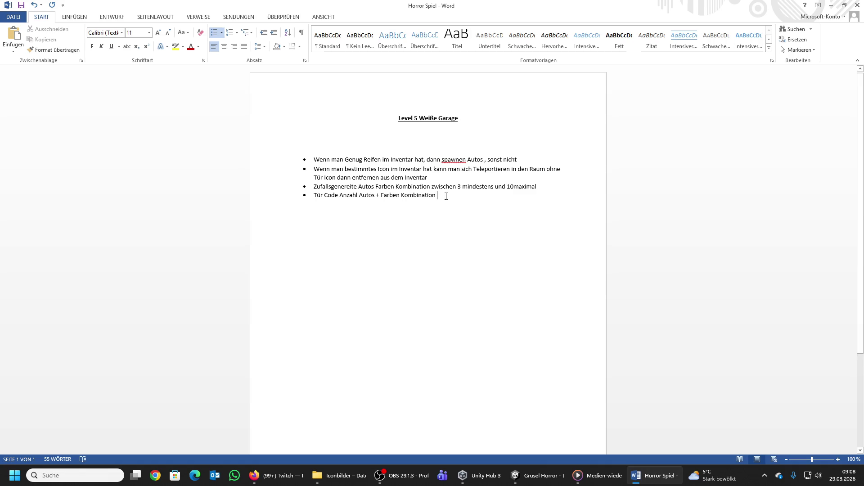
pyautogui.write('=')
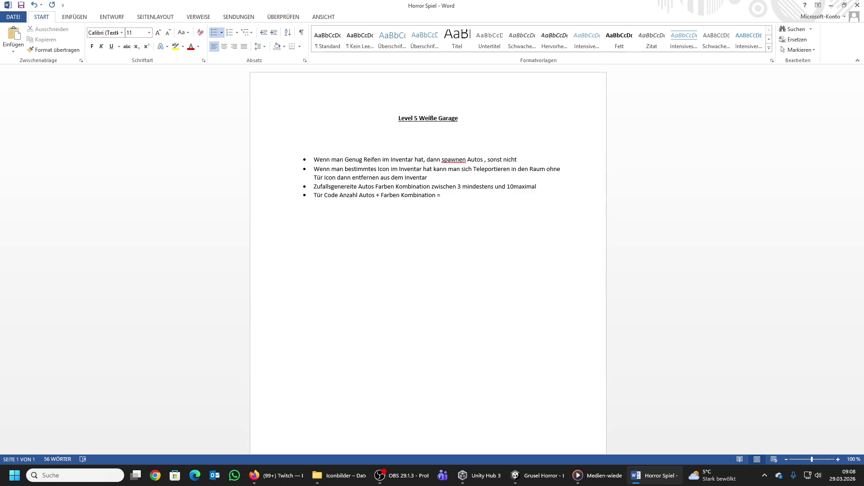
pyautogui.write(' Tür offen')
# Step: Add a bullet reading 'Hinter Tür Boxcollider Trigger Auslösung Items Spawnen' without the final period
pyautogui.press('Return')
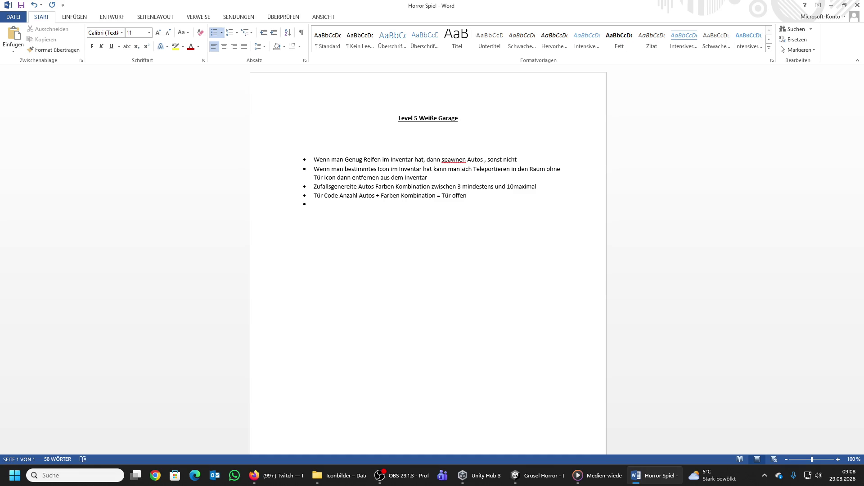
pyautogui.write('Hinter ')
pyautogui.write('Tür ')
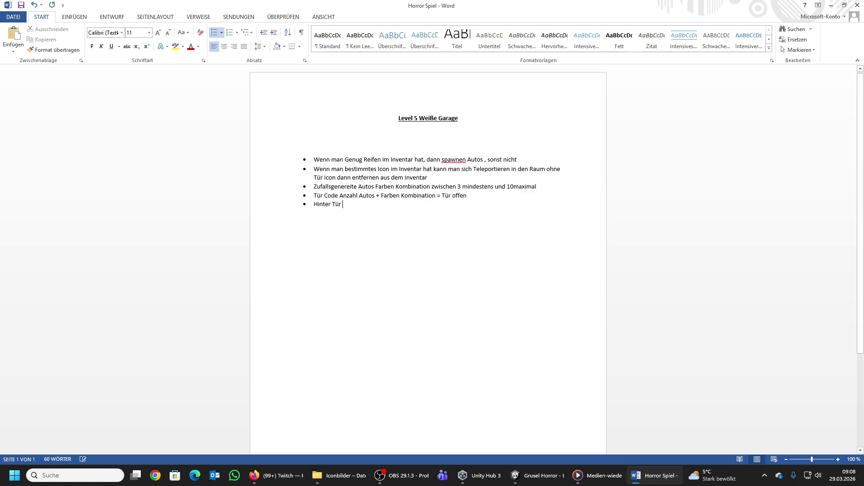
pyautogui.write('Boxcoll')
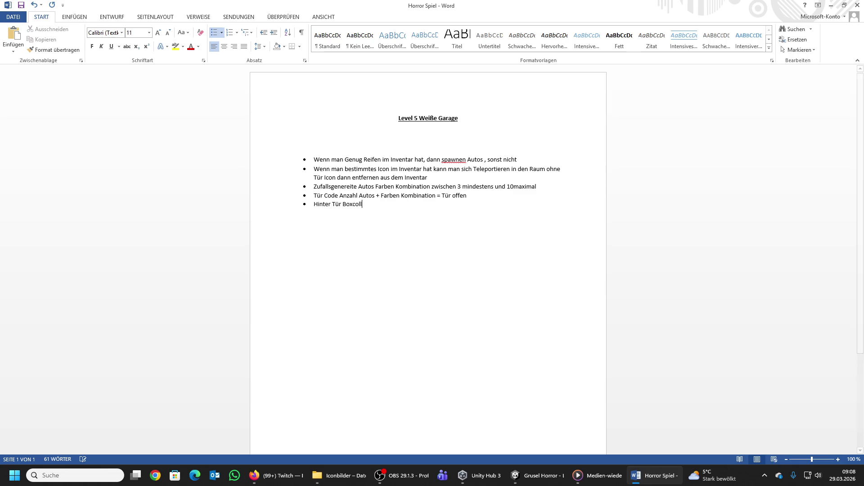
pyautogui.write('ider Trigger A')
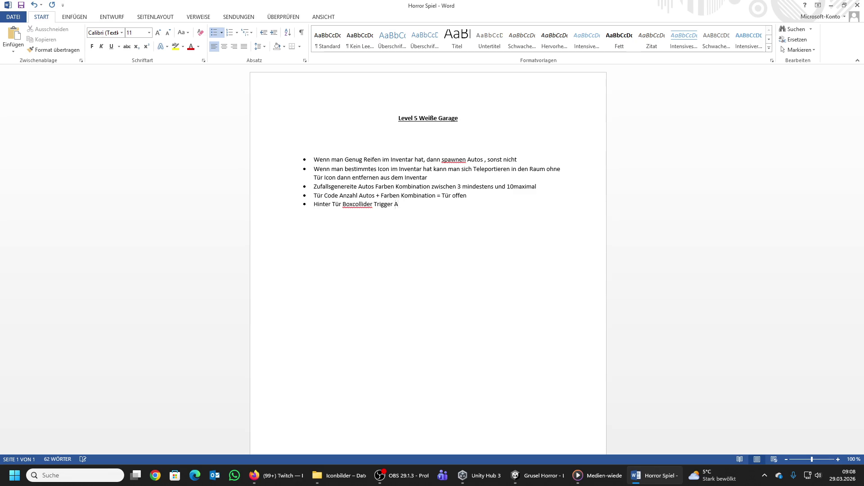
pyautogui.write('usl')
pyautogui.write('ösung ')
pyautogui.write('Items Sp')
pyautogui.write('awnen')
pyautogui.write('.')
pyautogui.press('BackSpace')
pyautogui.press('BackSpace')
# Step: End the trigger bullet with 'est dann' and add the spawn-cooldown bullet for the trigger area
pyautogui.write('est dann')
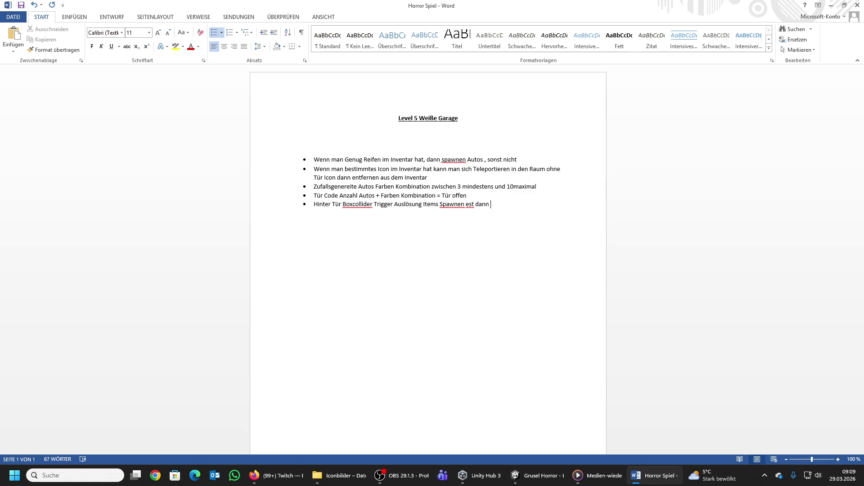
pyautogui.press('Return')
pyautogui.write('Zeitcool')
pyautogui.write('down ')
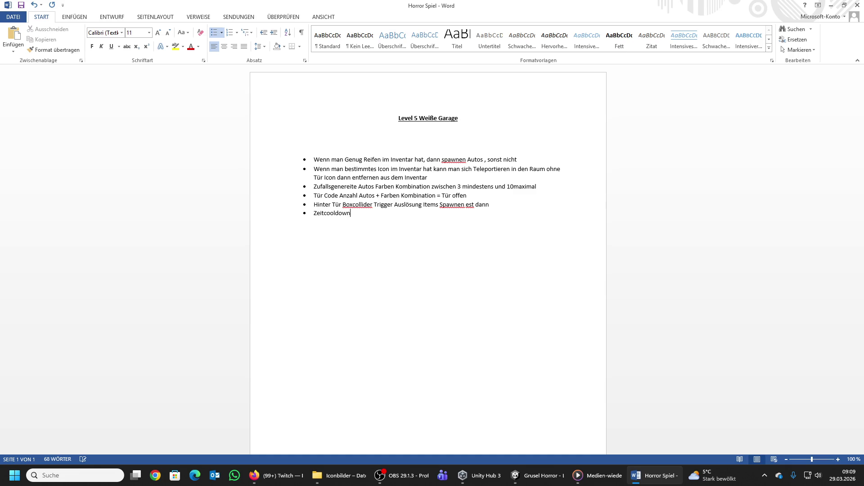
pyautogui.write('für ')
pyautogui.write('Erneute Spawn')
pyautogui.write('wahrschei')
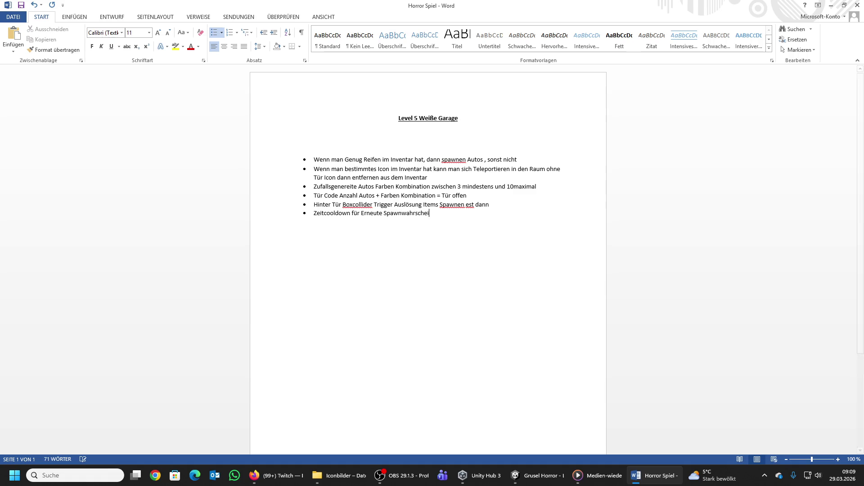
pyautogui.write('nlichkeit ')
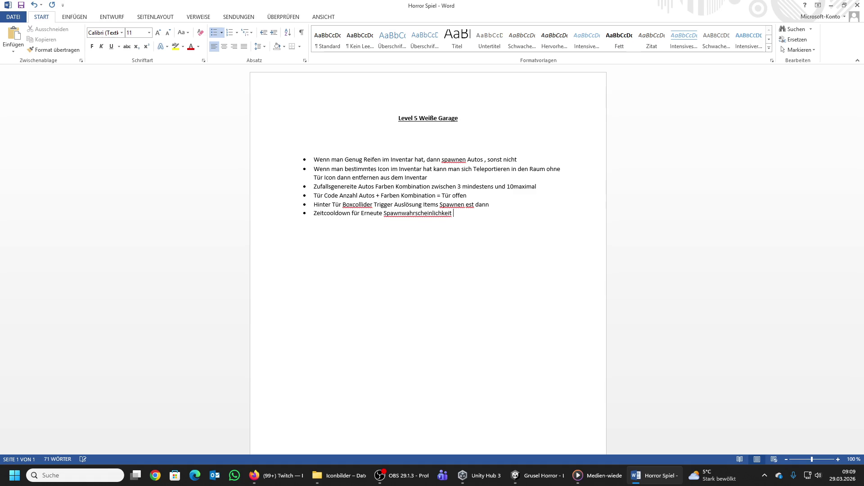
pyautogui.write('im Trigger b')
pyautogui.write('ereich reinlauf')
pyautogui.write('en')
# Step: Add bullets 'Zeitlimit bevor man stirbt (Map Zeitlimit)' and 'Zufalls genereierte Items bei Spawnpunkten', fixing typos
pyautogui.press('Return')
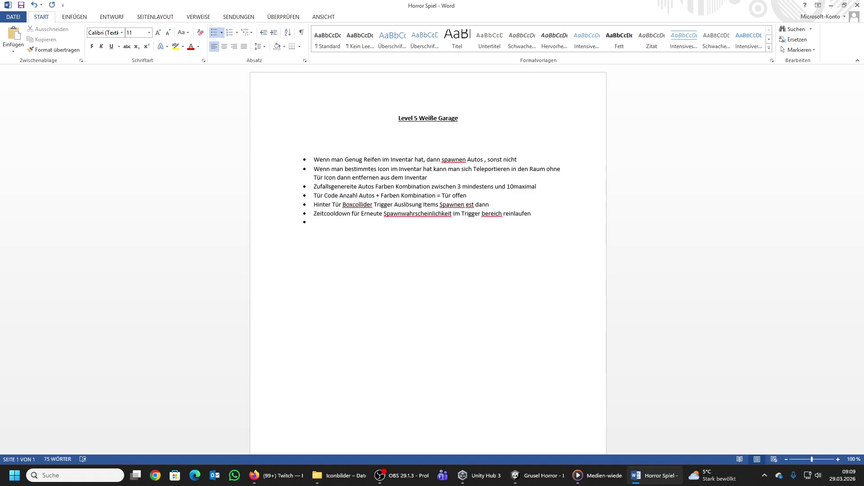
pyautogui.write('Zeitlimit ')
pyautogui.write('bevor man ')
pyautogui.write('tirbt')
pyautogui.press('BackSpace')
pyautogui.press('BackSpace')
pyautogui.press('BackSpace')
pyautogui.write('sr')
pyautogui.press('BackSpace')
pyautogui.write('tirb')
pyautogui.write('t ')
pyautogui.write('()')
pyautogui.write('map Zei')
pyautogui.write('tlimip')
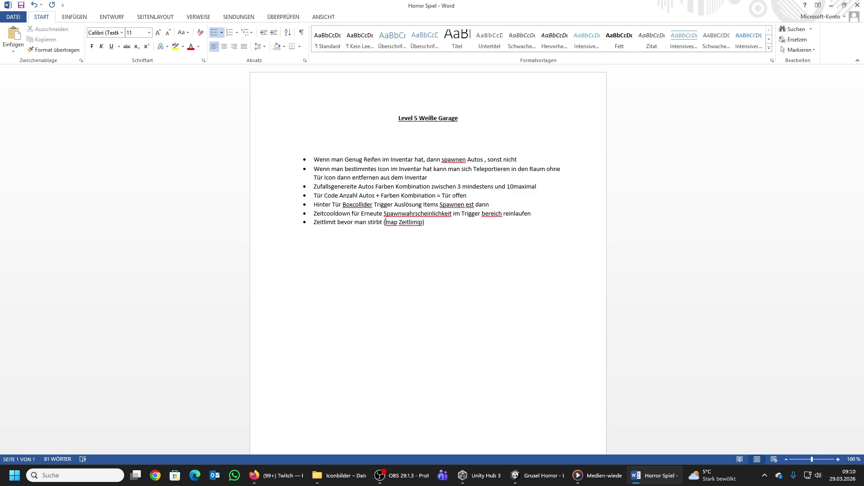
pyautogui.press('BackSpace')
pyautogui.write('M')
pyautogui.press('Right')
pyautogui.press('Right')
pyautogui.press('Right')
pyautogui.press('BackSpace')
pyautogui.write('t')
pyautogui.press('Right')
pyautogui.press('Return')
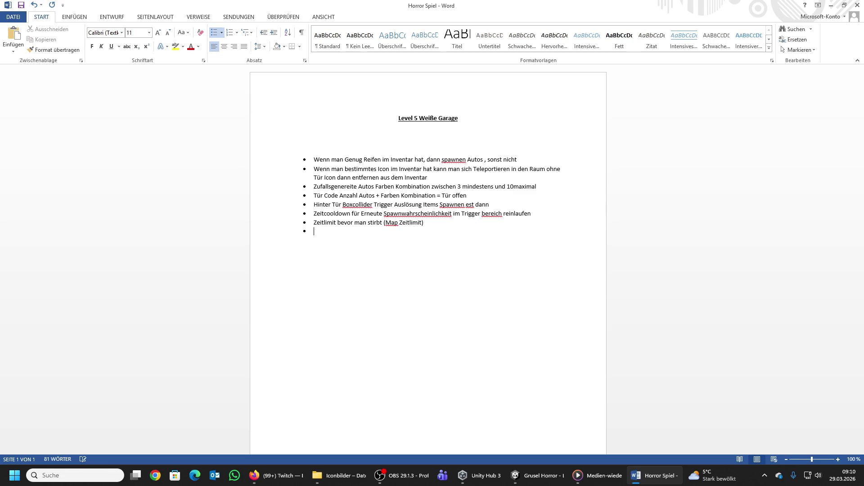
pyautogui.write('Zufalls ge')
pyautogui.write('nereierte ')
pyautogui.write('Items')
pyautogui.write(' bei ')
pyautogui.write('Spawn')
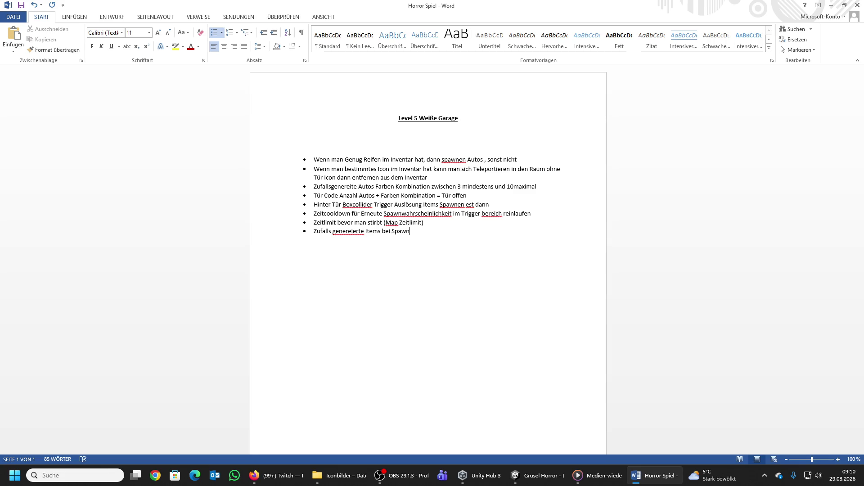
pyautogui.write('punkten')
# Step: Correct 'genereierte' to 'generierte' in the random-items bullet
pyautogui.click(363, 232)
pyautogui.press('BackSpace')
pyautogui.press('BackSpace')
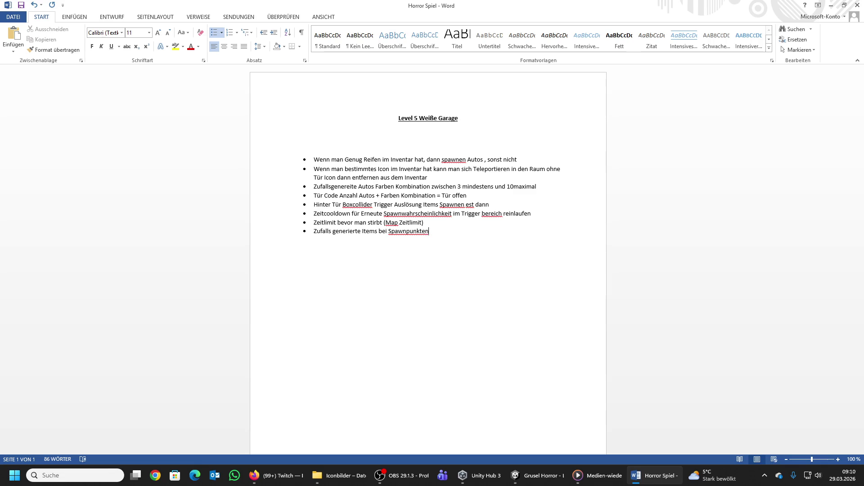
pyautogui.click(324, 231)
# Step: Capitalise 'Bereich' in the cooldown bullet and minimise the Word notes
pyautogui.doubleClick(484, 213)
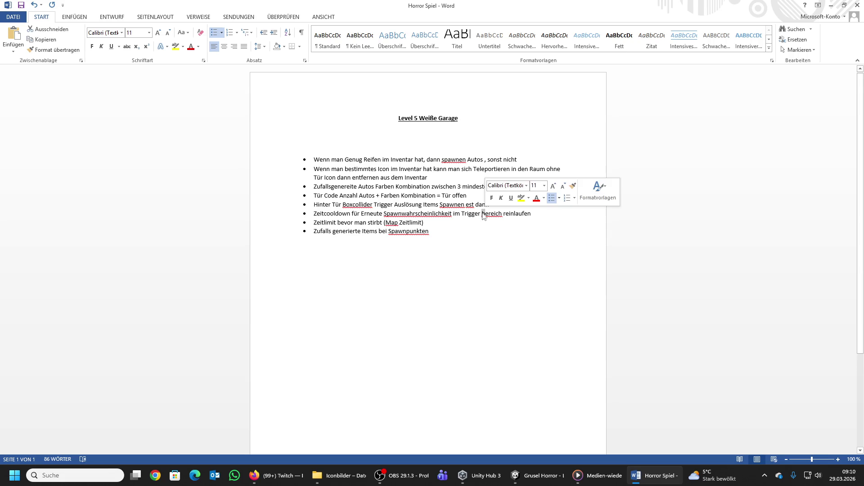
pyautogui.write('B')
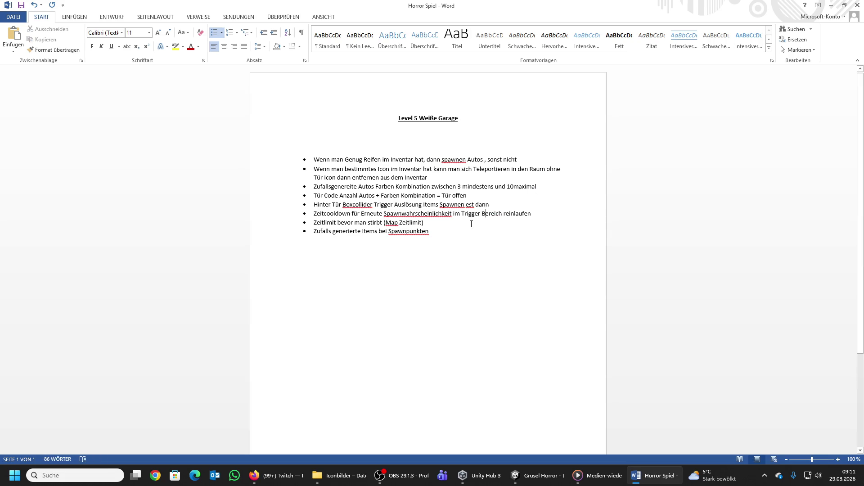
pyautogui.click(456, 225)
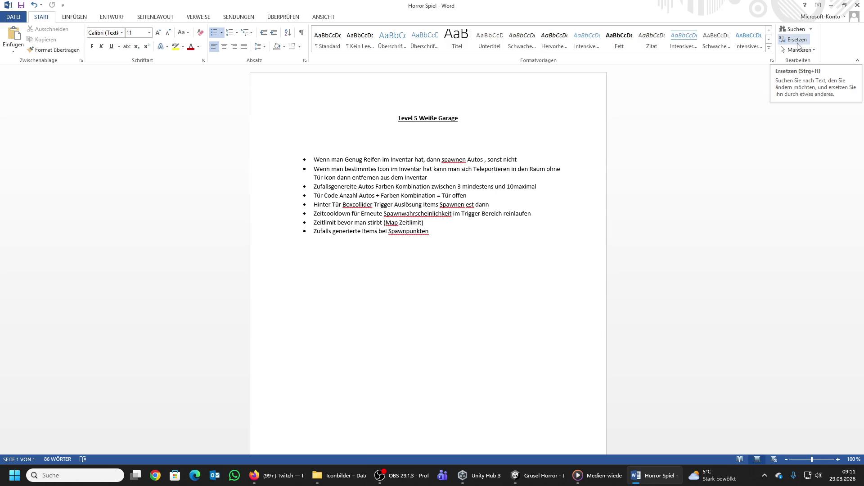
pyautogui.click(830, 5)
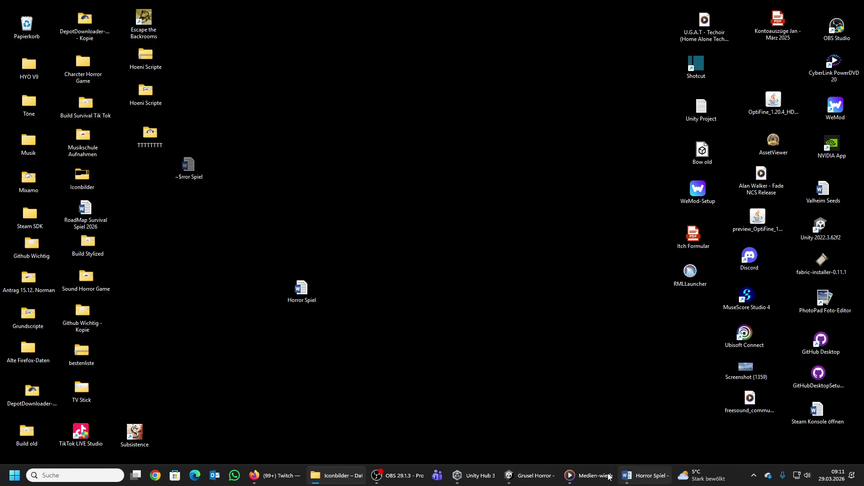
# Step: Bring the Level 5 Unity project forward and show the top-level Assets folder
pyautogui.click(311, 296)
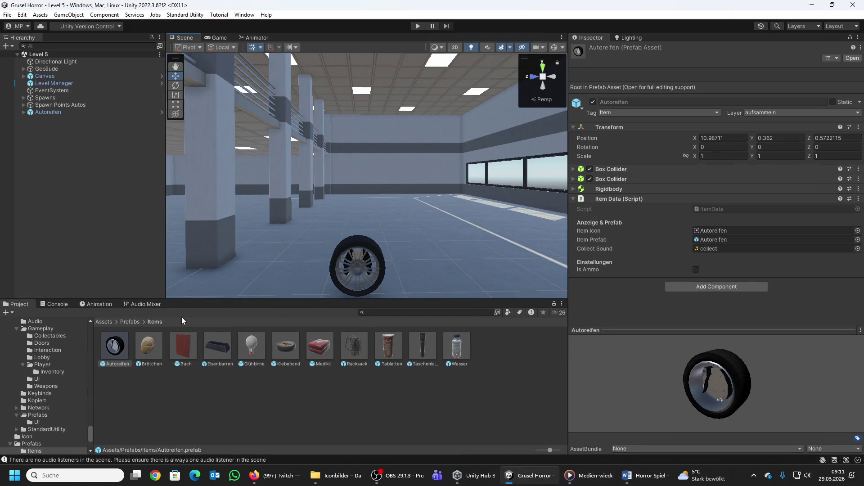
pyautogui.click(103, 321)
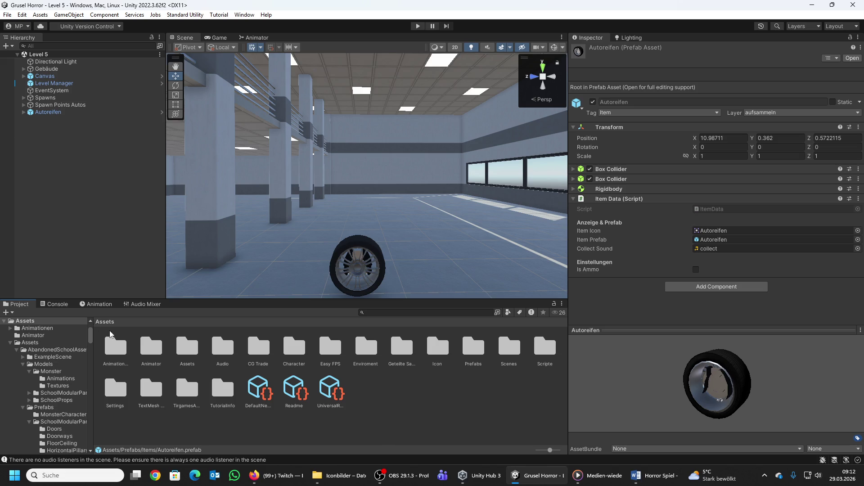
# Step: Open Assets > HorrorPuzzleItems and look inside the Cable prefabs folder
pyautogui.doubleClick(190, 354)
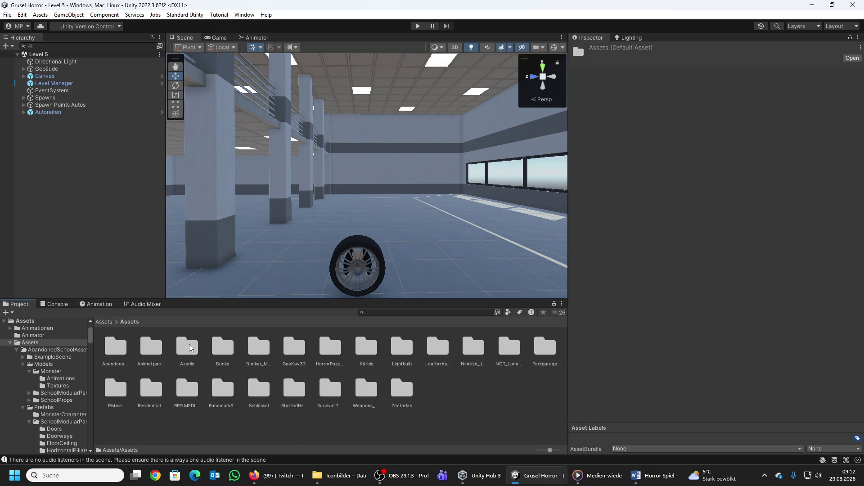
pyautogui.doubleClick(337, 353)
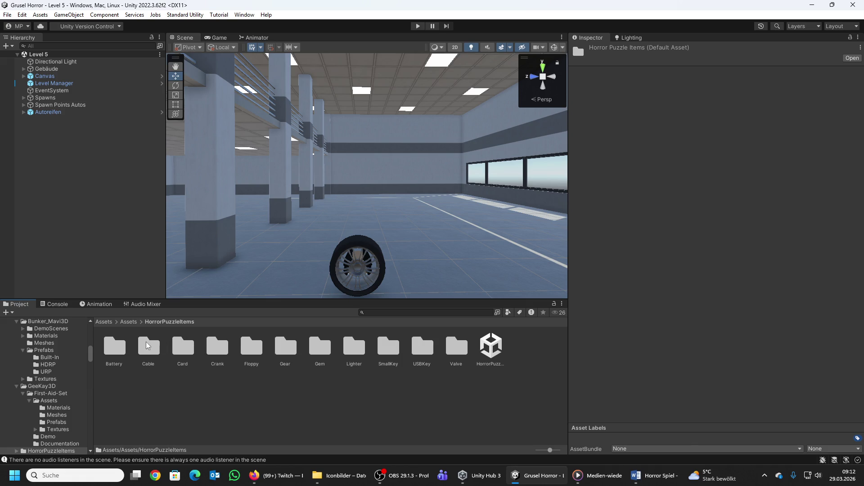
pyautogui.click(118, 346)
pyautogui.doubleClick(155, 346)
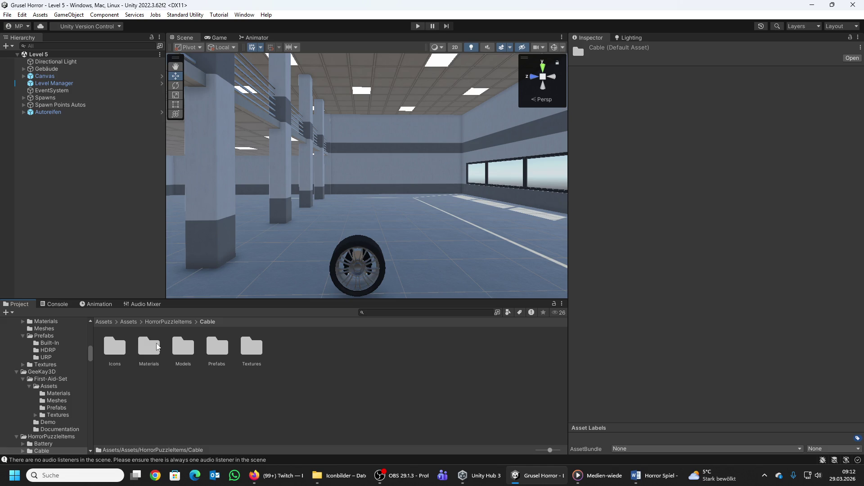
pyautogui.doubleClick(213, 347)
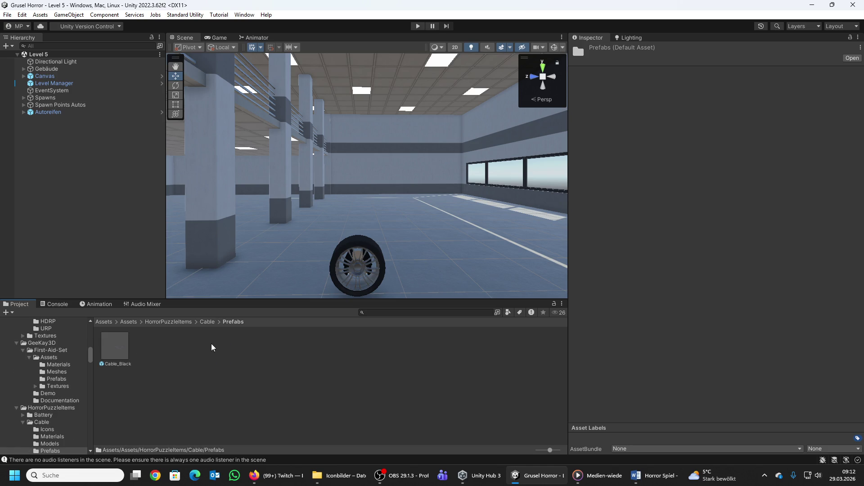
pyautogui.click(203, 320)
pyautogui.click(172, 321)
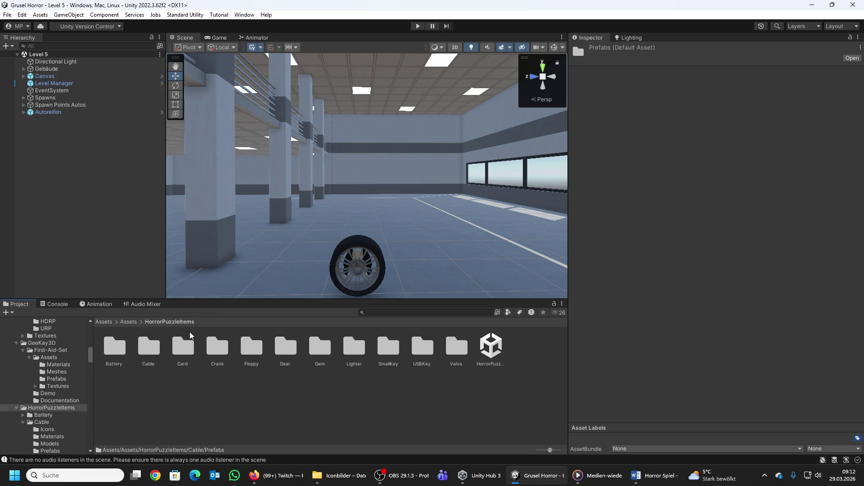
# Step: Browse the Crank and Gem prefab folders, returning to HorrorPuzzleItems
pyautogui.doubleClick(217, 347)
pyautogui.doubleClick(217, 347)
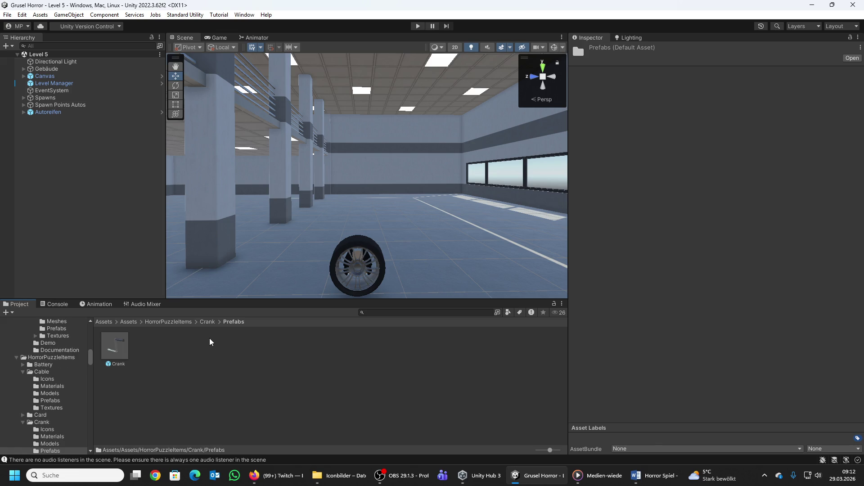
pyautogui.click(202, 322)
pyautogui.click(187, 322)
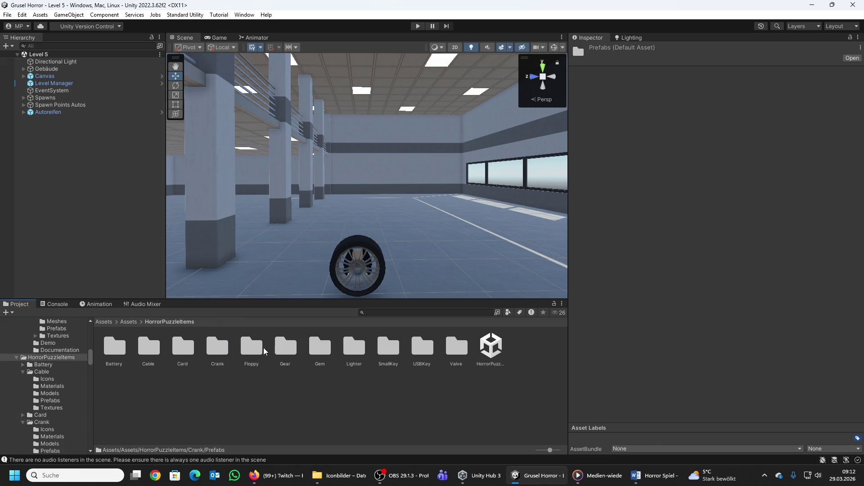
pyautogui.doubleClick(320, 347)
pyautogui.doubleClick(218, 347)
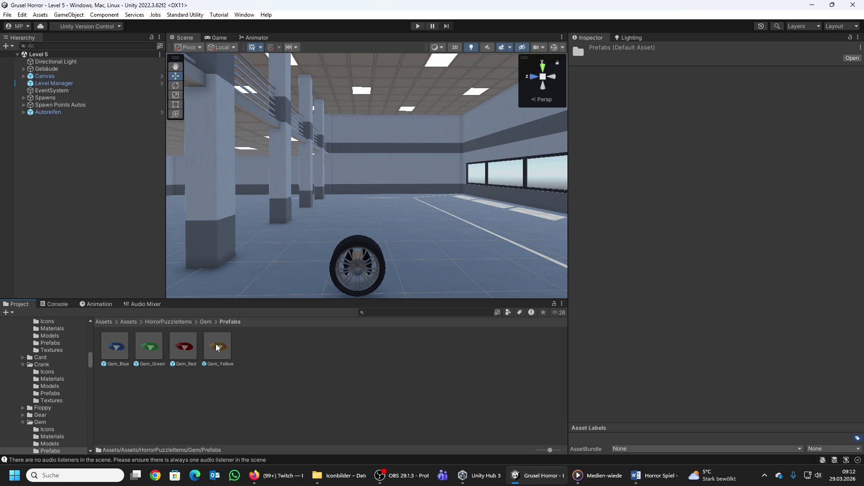
pyautogui.click(181, 322)
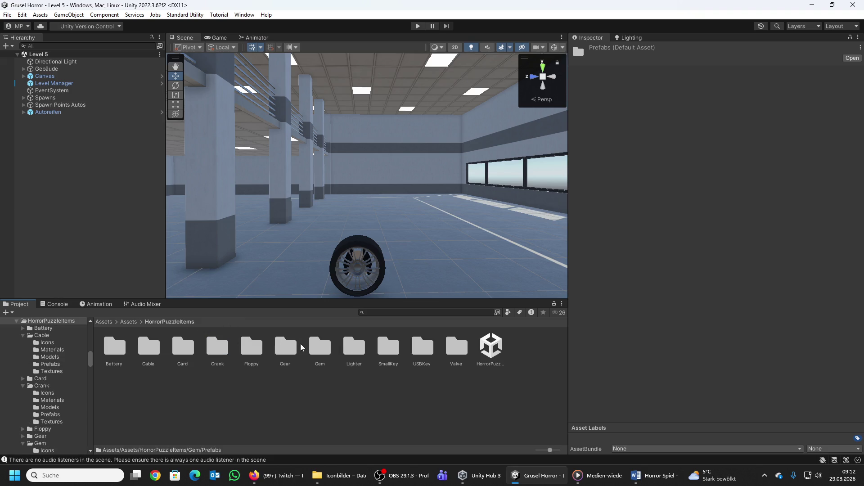
# Step: Open the Valve/Prefabs folder containing the Valve prefab
pyautogui.click(378, 351)
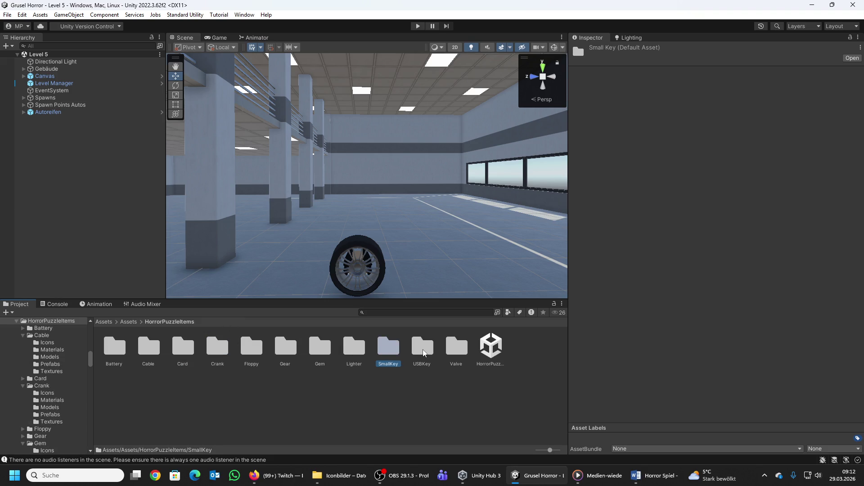
pyautogui.doubleClick(452, 351)
pyautogui.doubleClick(220, 350)
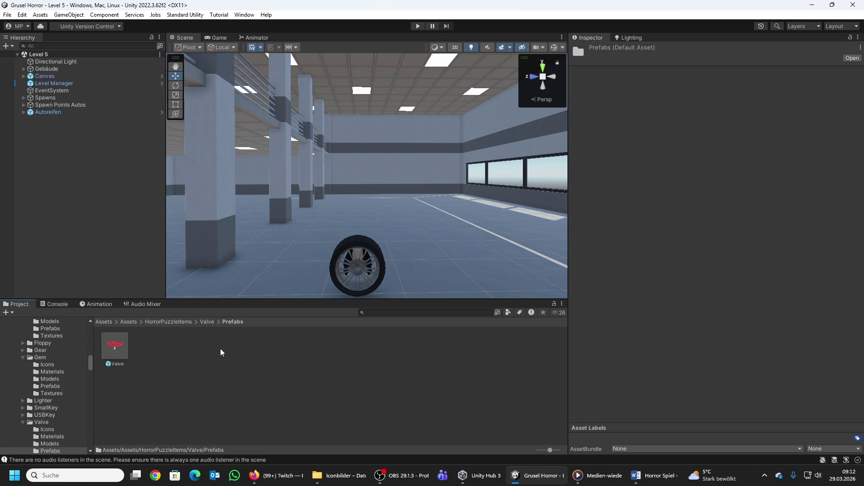
# Step: Drop the Valve prefab into the garage scene and scale it uniformly to 3
pyautogui.moveTo(114, 344)
pyautogui.mouseDown()
pyautogui.moveTo(409, 260)
pyautogui.moveTo(415, 237)
pyautogui.mouseUp()
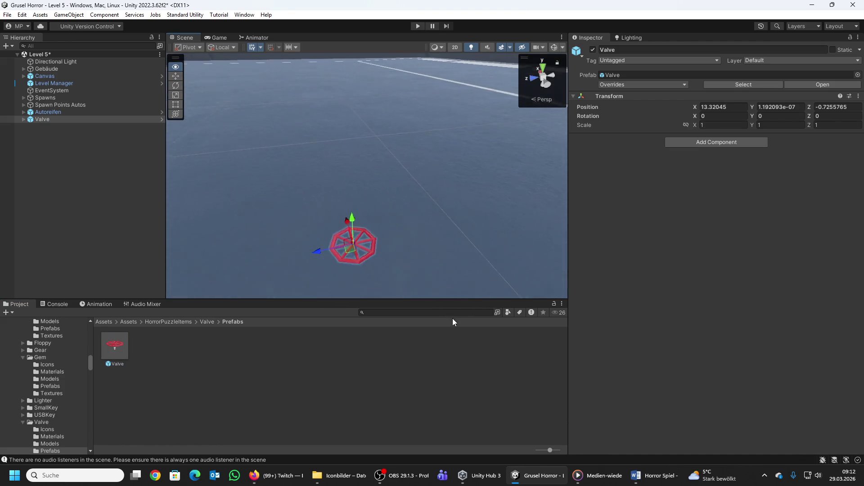
pyautogui.click(685, 125)
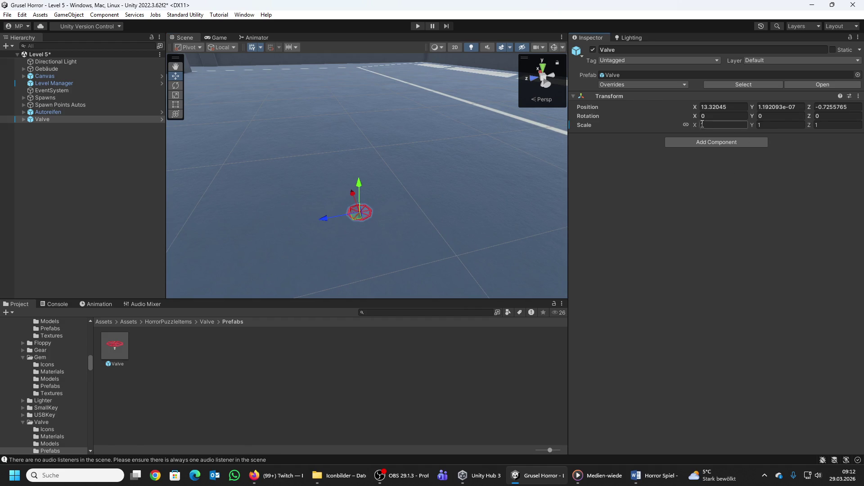
pyautogui.click(710, 125)
pyautogui.write('3')
pyautogui.press('Return')
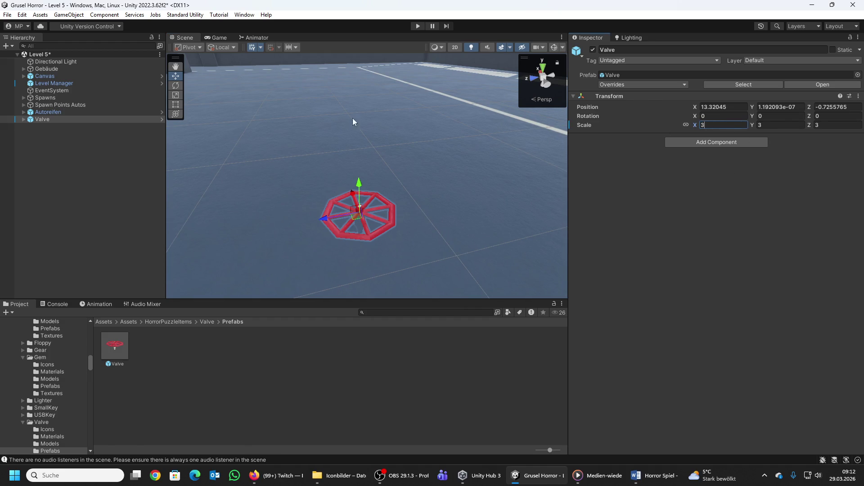
pyautogui.scroll(-3, 378, 163)
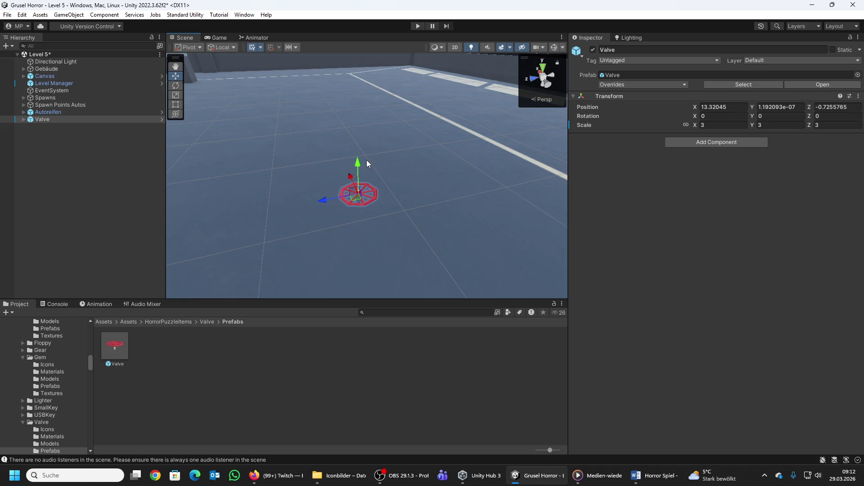
# Step: Lift the valve off the floor and rotate it 90° on Z to stand upright
pyautogui.moveTo(358, 162)
pyautogui.mouseDown()
pyautogui.moveTo(357, 100)
pyautogui.moveTo(387, 100)
pyautogui.mouseUp()
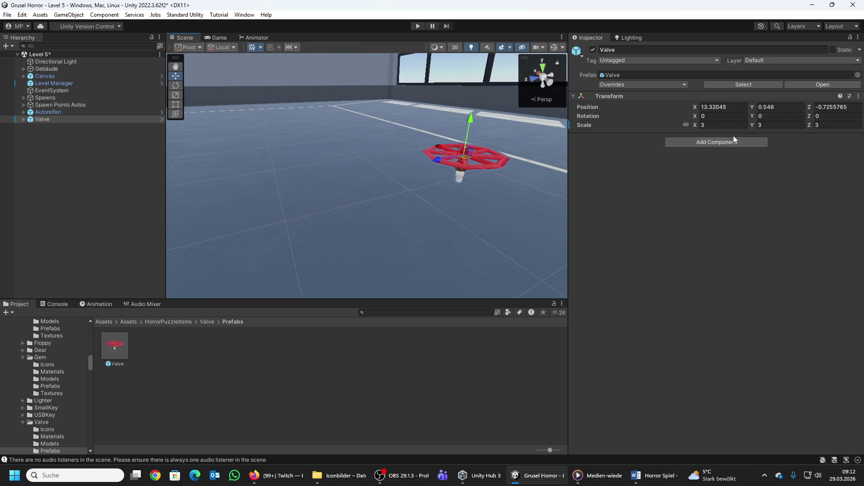
pyautogui.click(835, 116)
pyautogui.write('90')
pyautogui.press('Return')
# Step: Slide the valve across the floor until it rests against the garage wall
pyautogui.moveTo(339, 133); pyautogui.dragTo(331, 103)
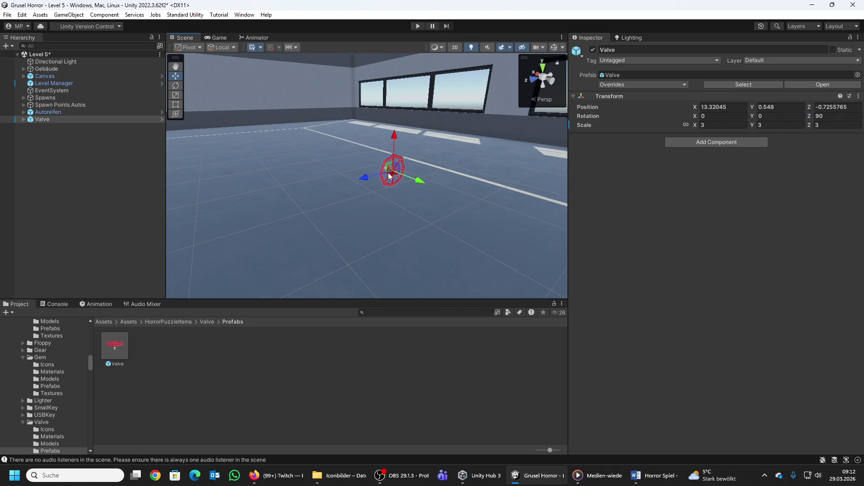
pyautogui.moveTo(347, 134); pyautogui.dragTo(392, 170)
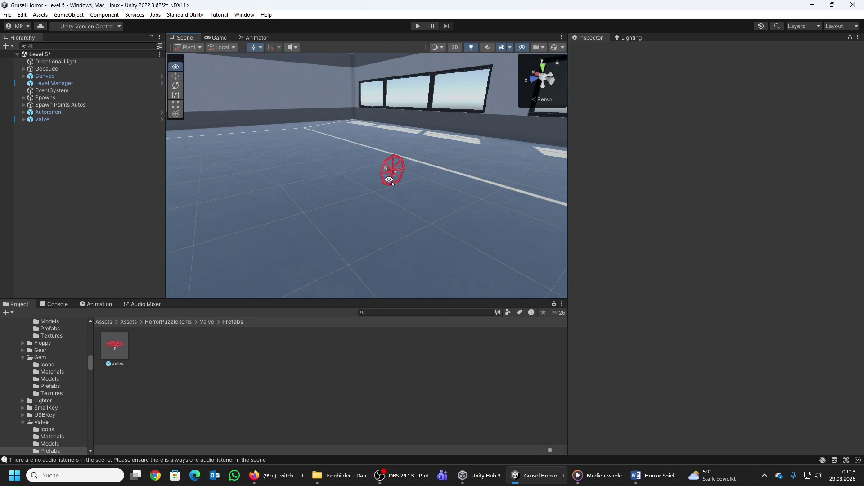
pyautogui.scroll(3, 392, 169)
pyautogui.moveTo(398, 212); pyautogui.dragTo(469, 215)
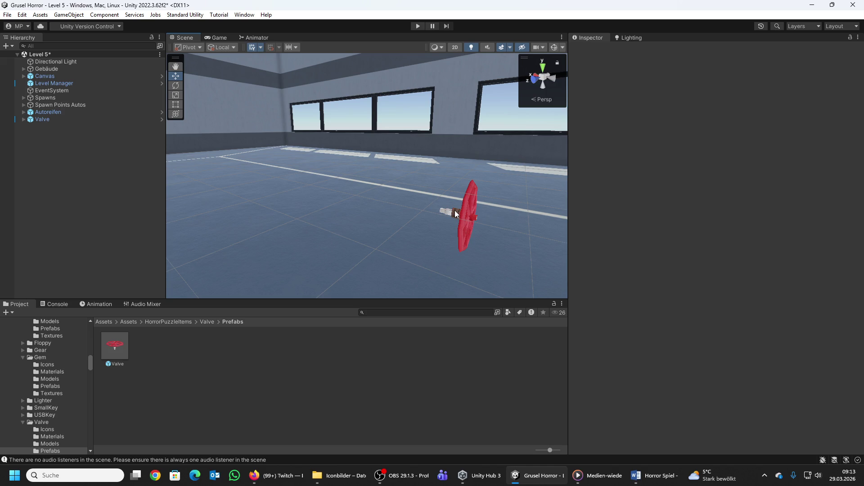
pyautogui.click(470, 215)
pyautogui.click(37, 126)
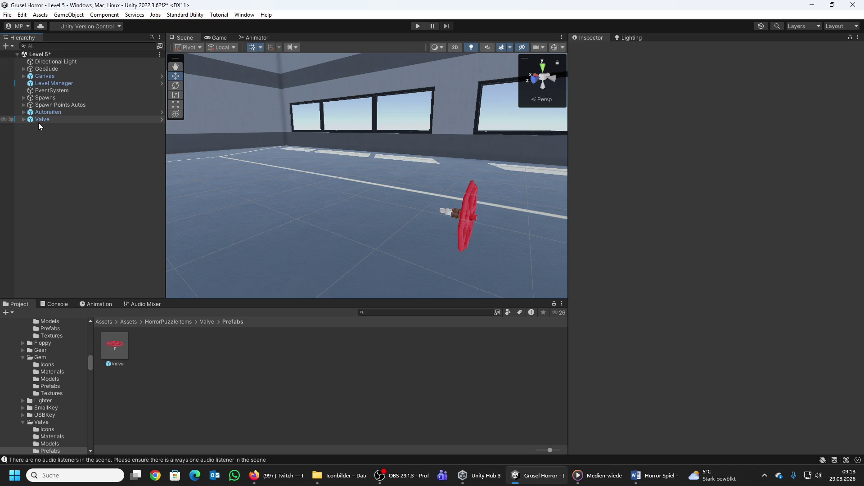
pyautogui.click(468, 220)
pyautogui.moveTo(509, 225)
pyautogui.mouseDown()
pyautogui.moveTo(293, 169)
pyautogui.moveTo(173, 154)
pyautogui.moveTo(270, 189)
pyautogui.moveTo(423, 213)
pyautogui.moveTo(222, 155)
pyautogui.moveTo(205, 138)
pyautogui.moveTo(252, 130)
pyautogui.moveTo(243, 150)
pyautogui.moveTo(327, 124)
pyautogui.moveTo(356, 130)
pyautogui.moveTo(348, 128)
pyautogui.mouseUp()
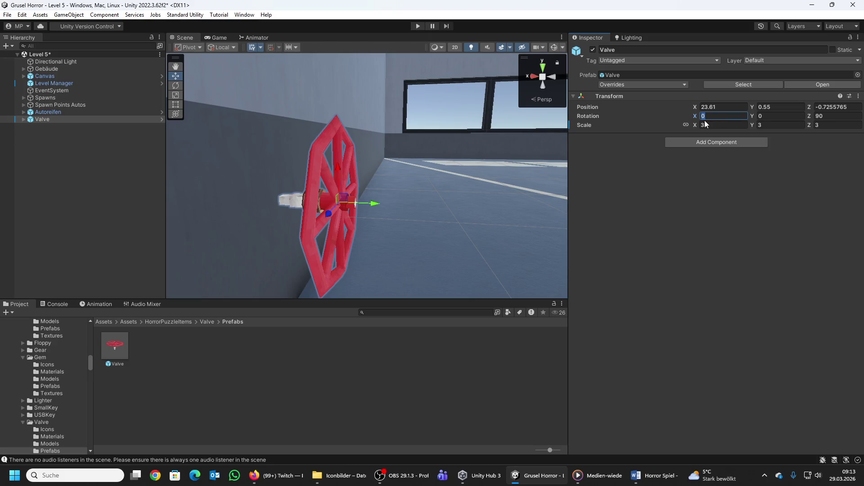
# Step: Try X rotation values 90 and 50 on the valve, then clear the field
pyautogui.click(704, 117)
pyautogui.write('90')
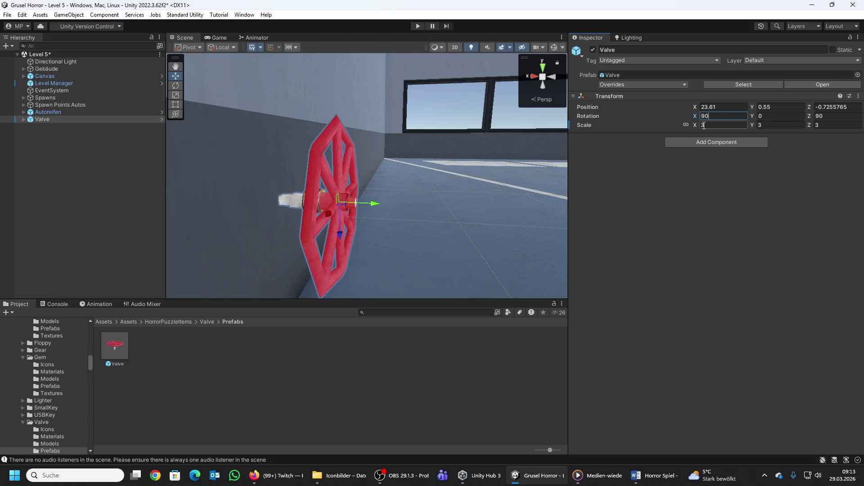
pyautogui.press('BackSpace')
pyautogui.press('BackSpace')
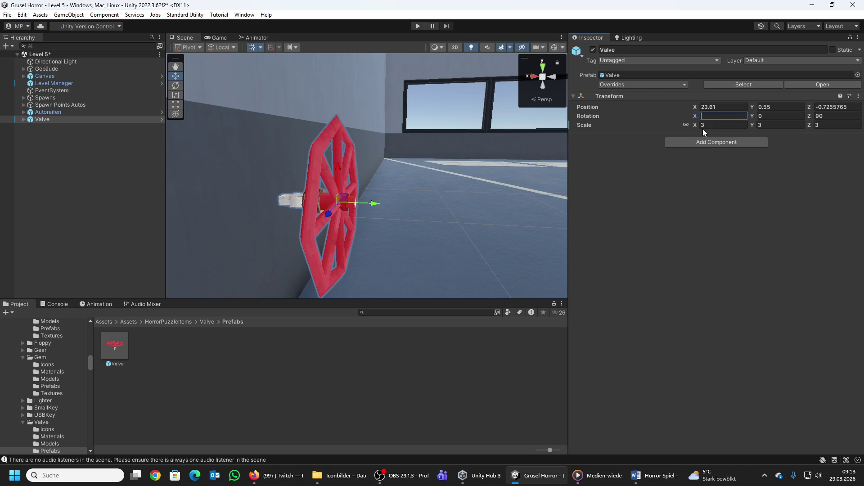
pyautogui.write('50')
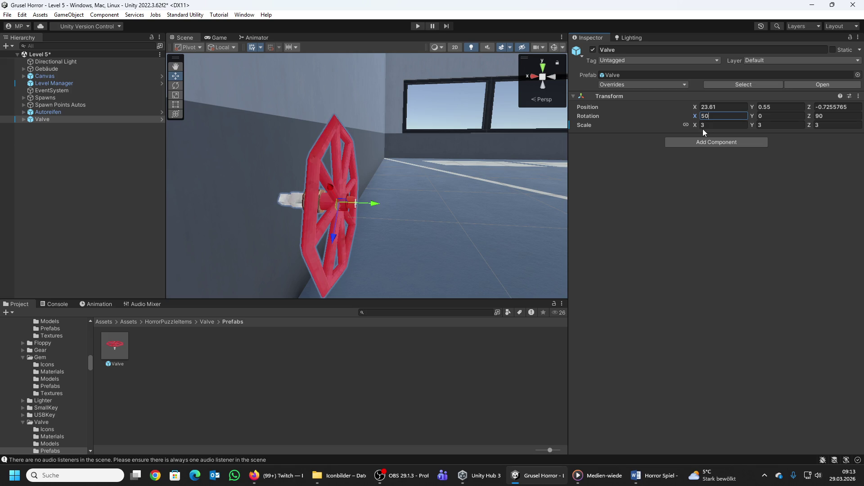
pyautogui.press('BackSpace')
pyautogui.press('BackSpace')
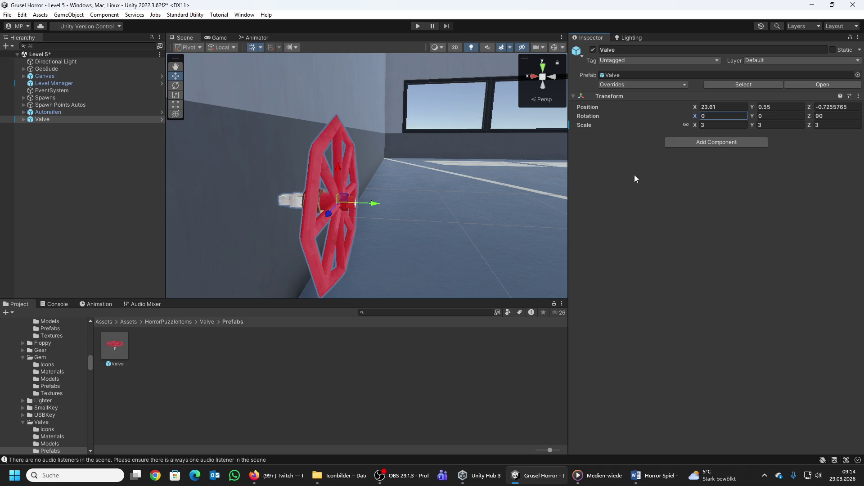
# Step: Navigate from the Valve folder to the SmallKey/Prefabs folder
pyautogui.click(205, 322)
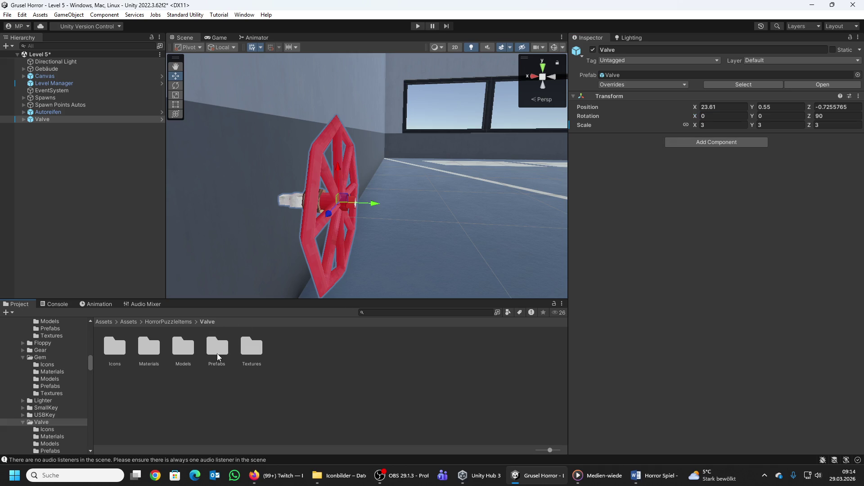
pyautogui.doubleClick(215, 354)
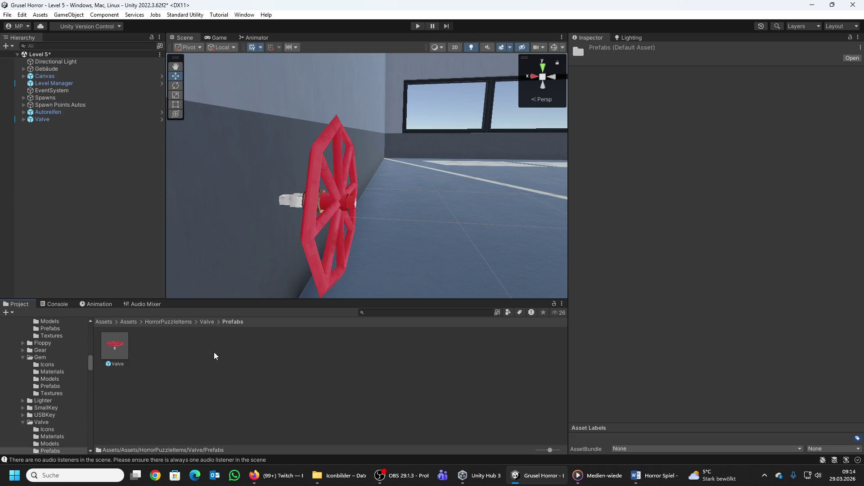
pyautogui.click(182, 321)
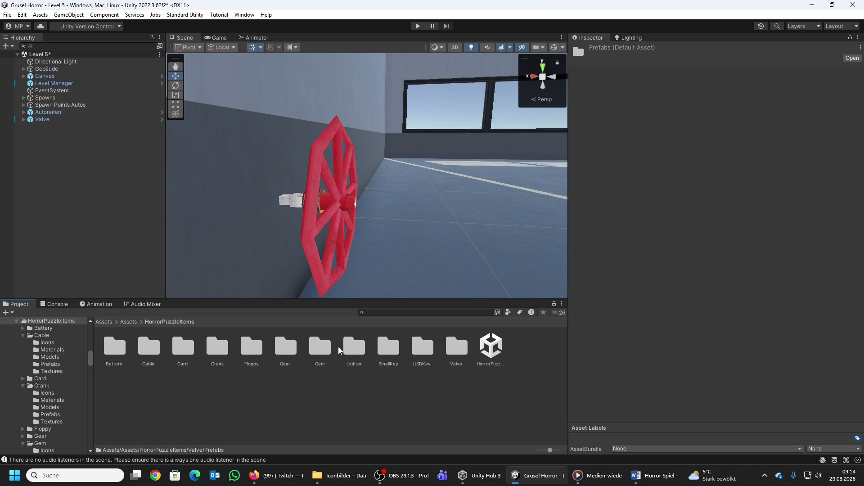
pyautogui.doubleClick(387, 349)
pyautogui.doubleClick(224, 350)
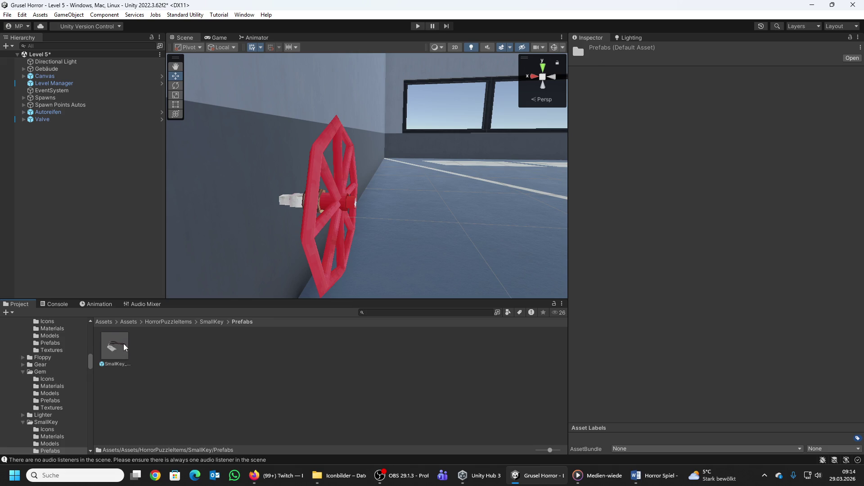
# Step: Place SmallKey_Rusty in the scene, raise it slightly, then delete it again
pyautogui.moveTo(125, 348); pyautogui.dragTo(474, 247)
pyautogui.press('f')
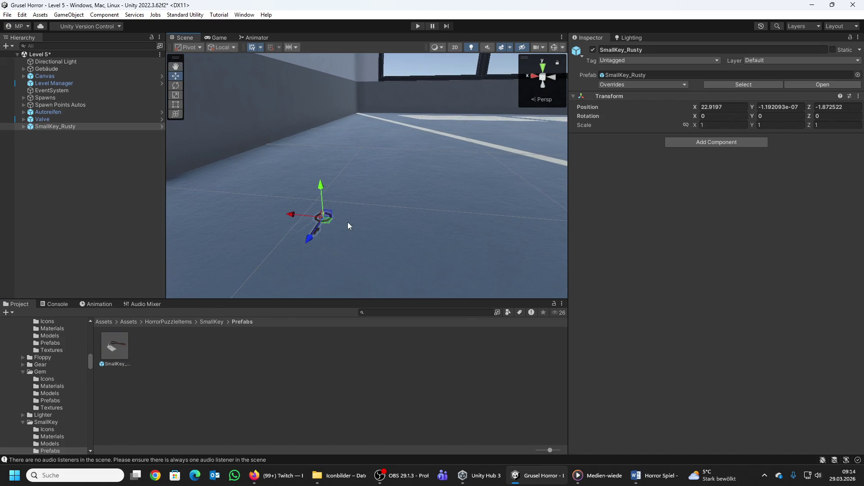
pyautogui.moveTo(317, 192)
pyautogui.mouseDown()
pyautogui.moveTo(317, 184)
pyautogui.moveTo(332, 223)
pyautogui.moveTo(323, 219)
pyautogui.mouseUp()
pyautogui.scroll(5, 323, 219)
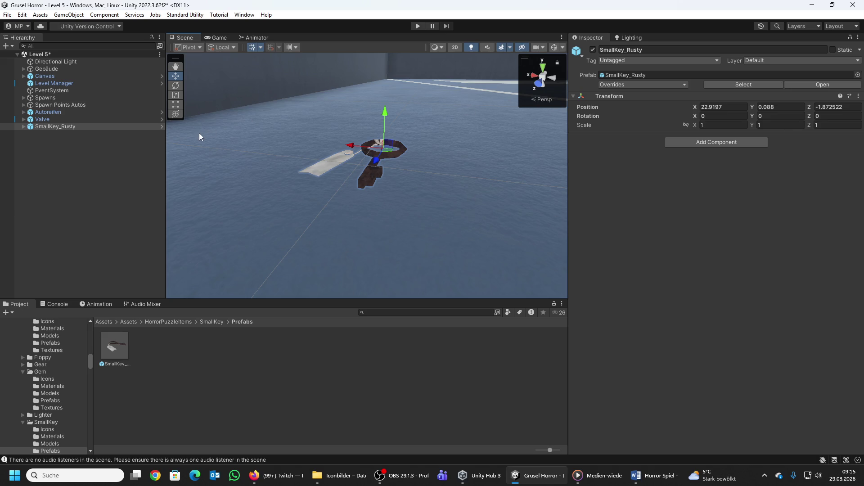
pyautogui.press('Delete')
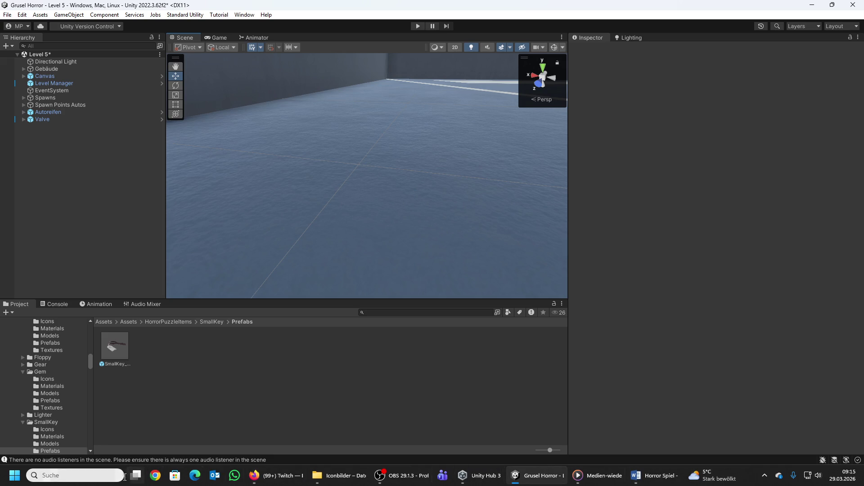
# Step: Launch Steam from the Start menu and drag its window onto the screen
pyautogui.click(74, 475)
pyautogui.click(116, 126)
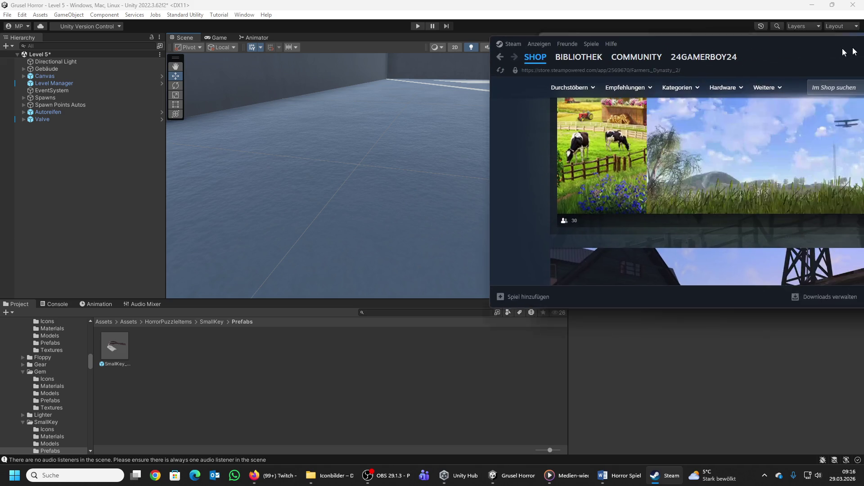
pyautogui.moveTo(863, 57); pyautogui.dragTo(549, 58)
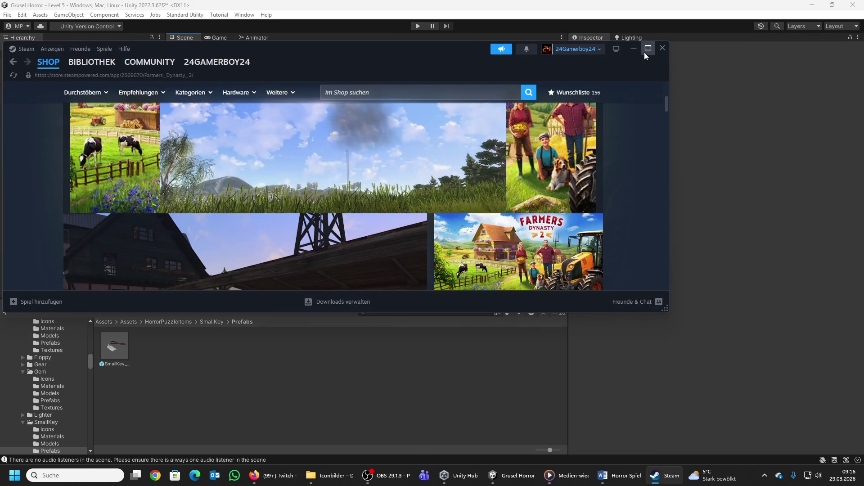
# Step: Maximise Steam and play the Farmers Dynasty 2 trailer in full screen
pyautogui.click(648, 48)
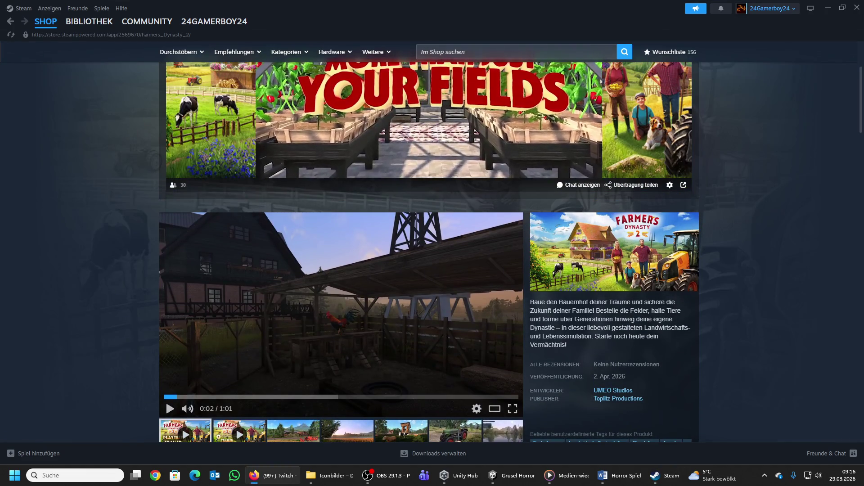
pyautogui.scroll(-1, 316, 243)
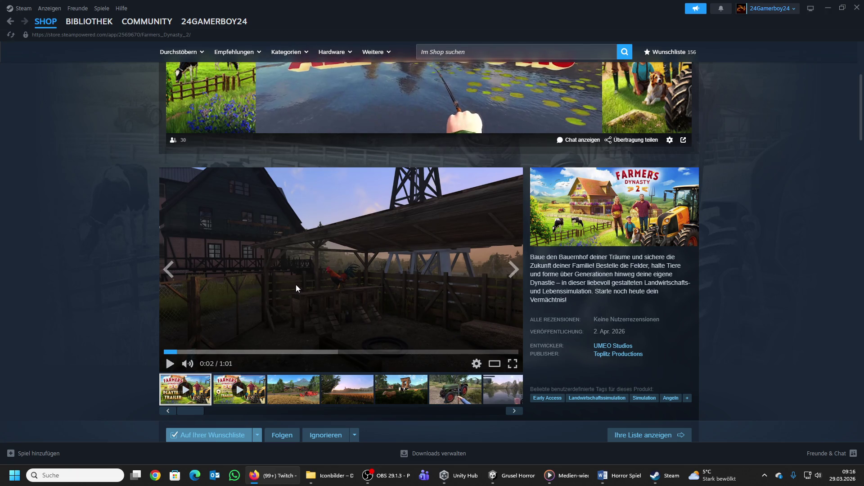
pyautogui.scroll(-2, 270, 275)
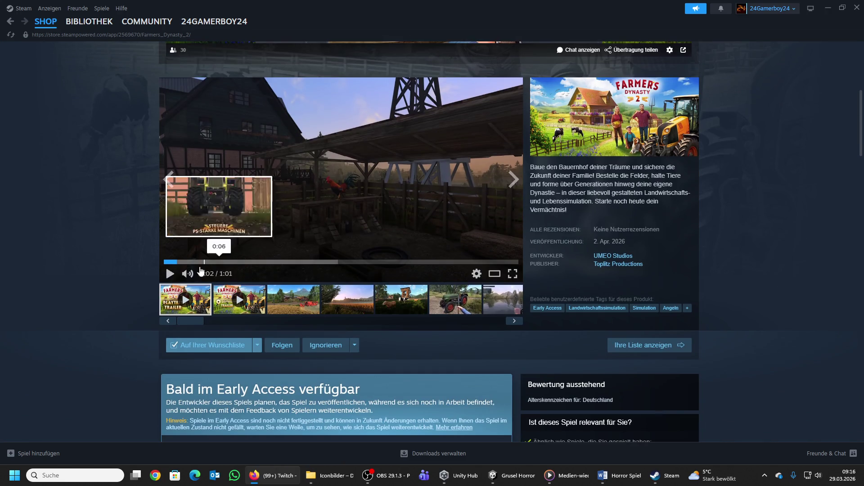
pyautogui.click(170, 274)
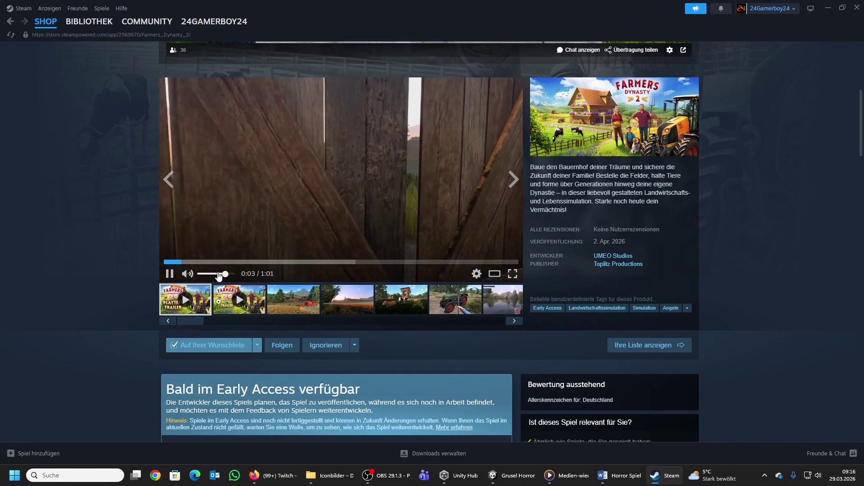
pyautogui.click(512, 273)
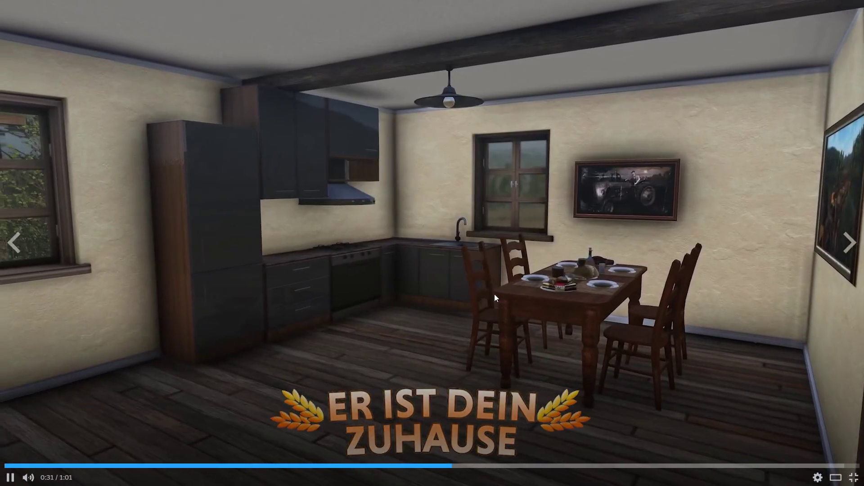
# Step: Play and pause the trailer several times, stopping at 0:55, then exit full screen
pyautogui.click(493, 294)
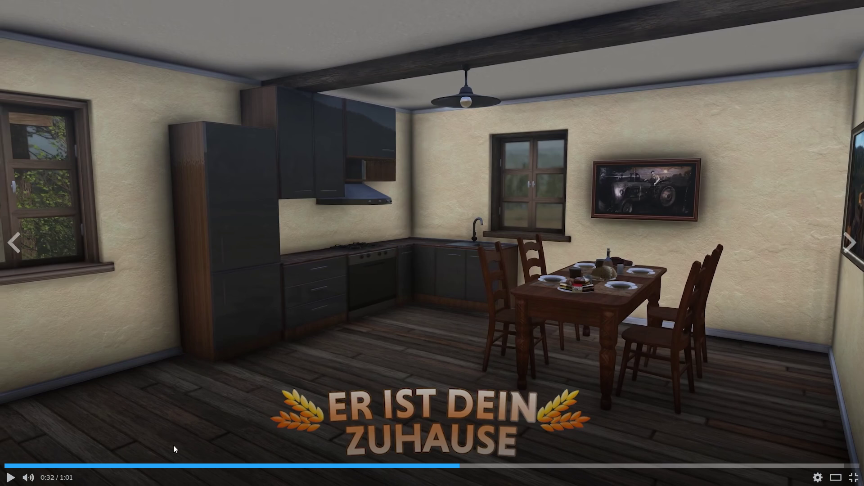
pyautogui.click(339, 330)
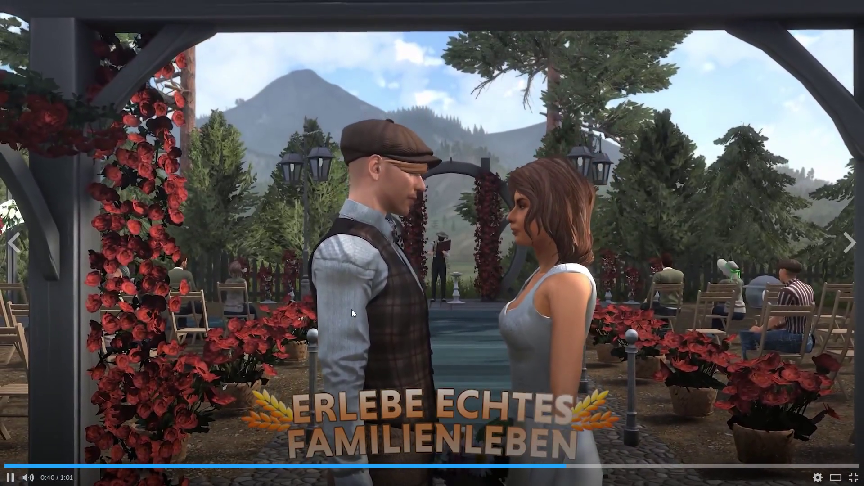
pyautogui.click(352, 309)
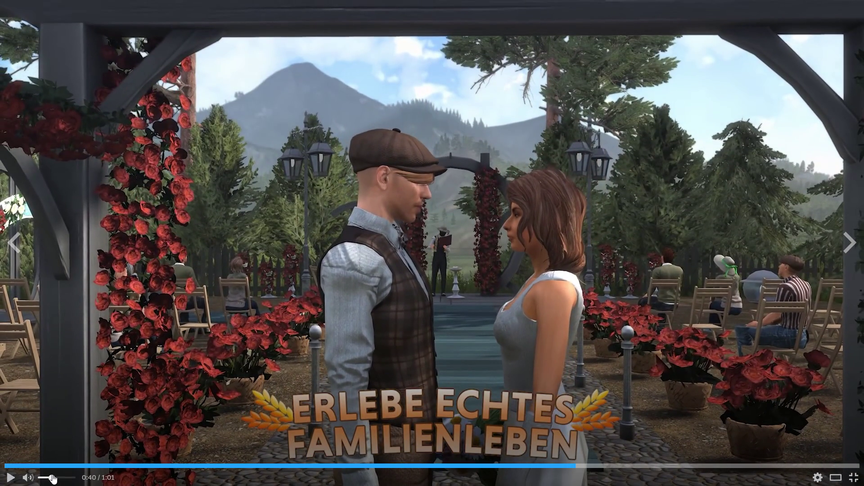
pyautogui.click(357, 292)
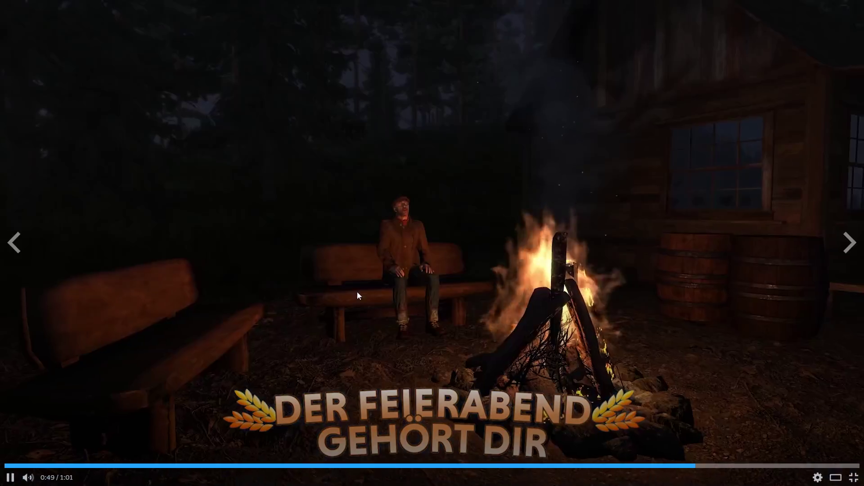
pyautogui.click(358, 289)
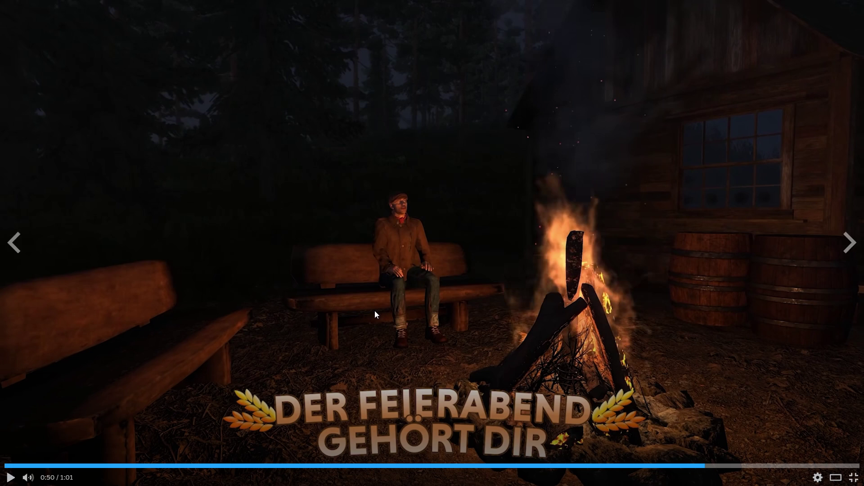
pyautogui.click(345, 257)
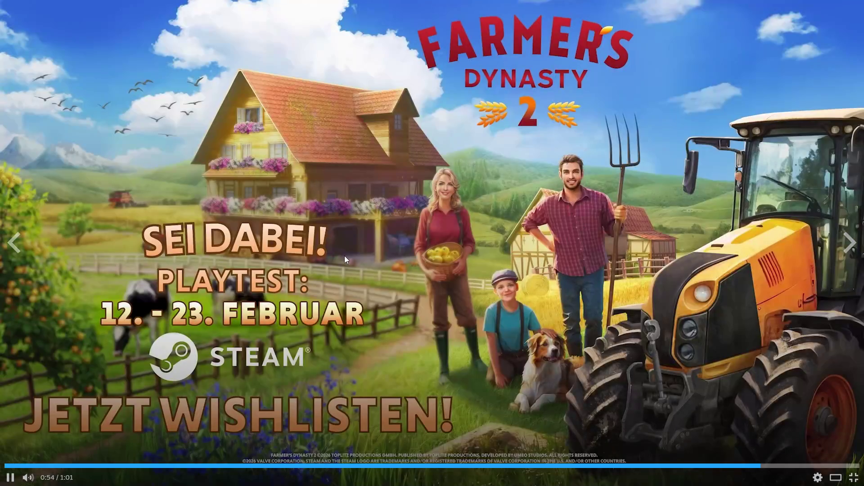
pyautogui.click(344, 256)
pyautogui.press('Escape')
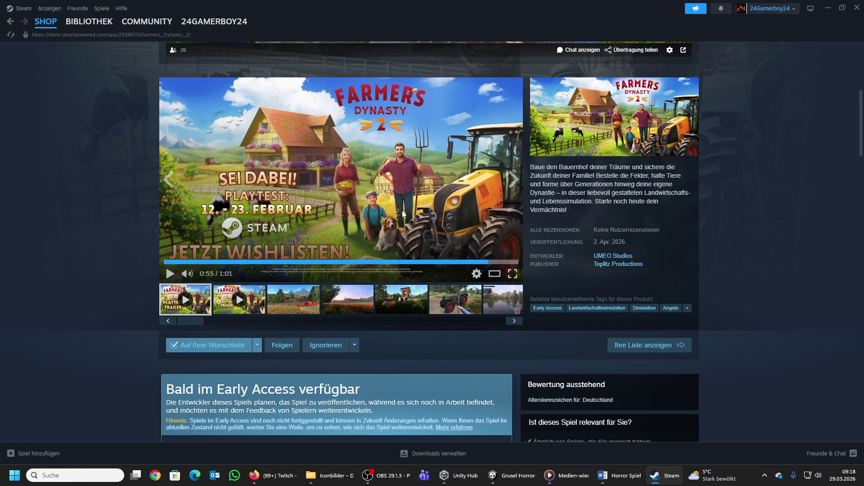
# Step: Browse up and down the Steam store page, then minimize Steam to bring back the Unity editor
pyautogui.scroll(-5, 403, 214)
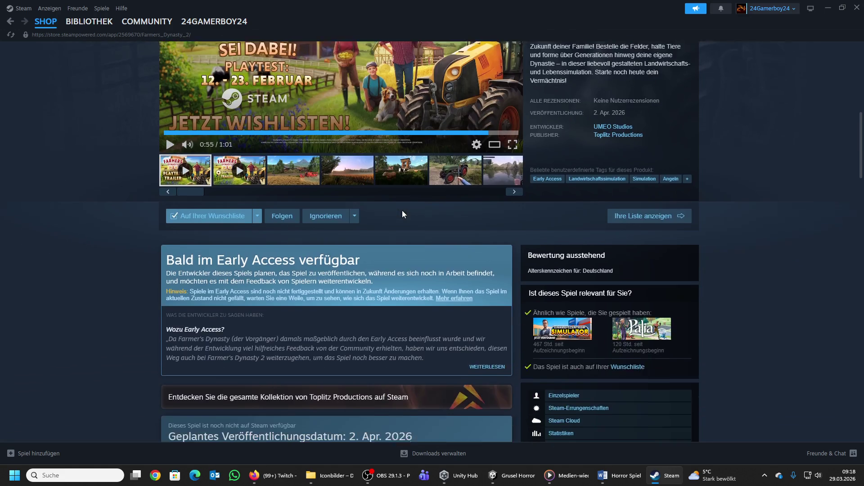
pyautogui.scroll(-1, 402, 214)
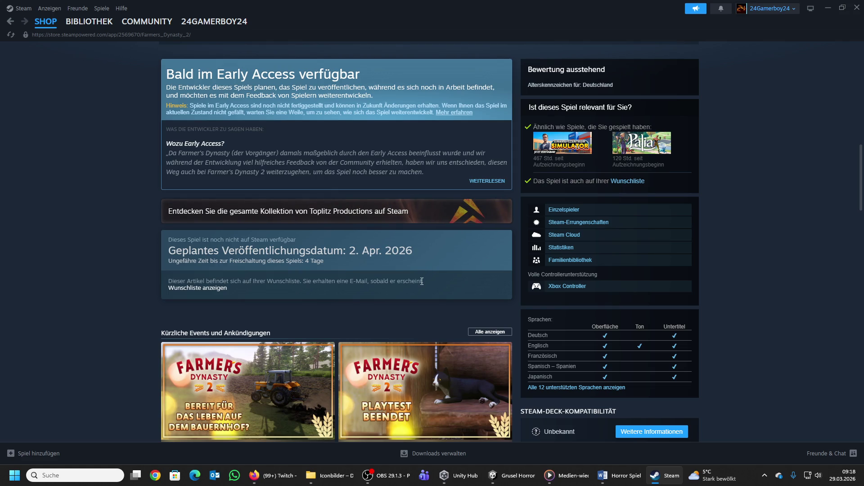
pyautogui.scroll(3, 421, 279)
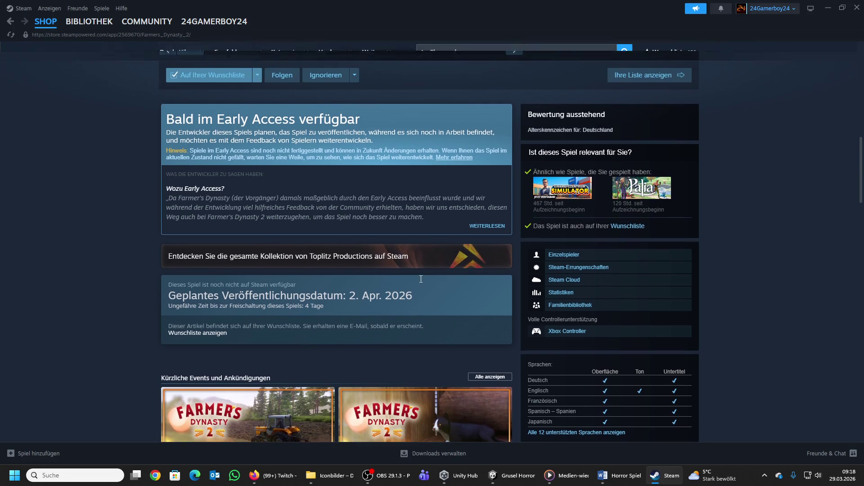
pyautogui.scroll(5, 420, 280)
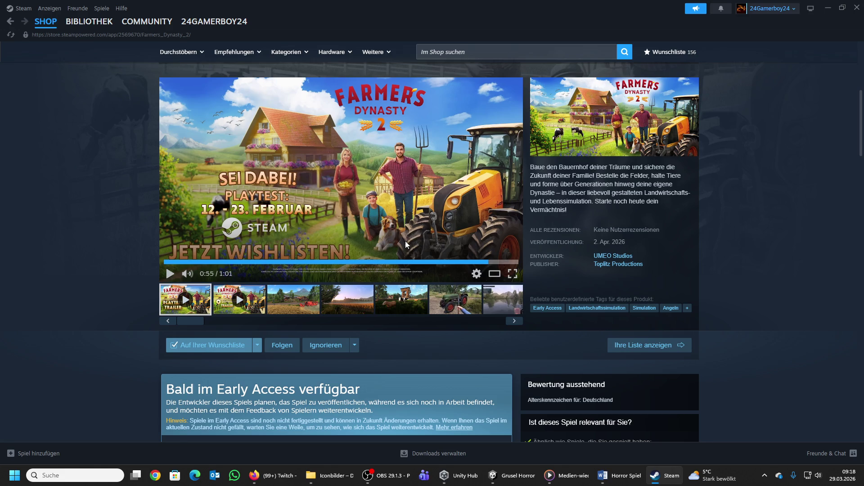
pyautogui.scroll(-4, 301, 234)
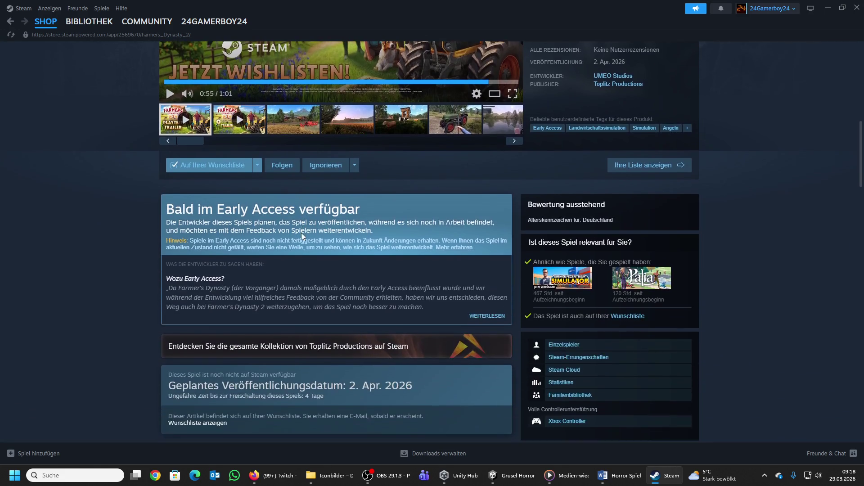
pyautogui.scroll(-7, 411, 361)
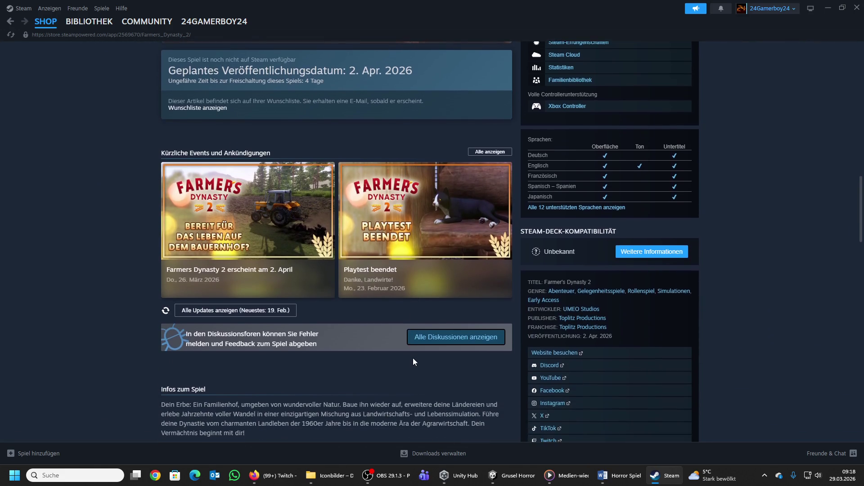
pyautogui.scroll(-2, 415, 362)
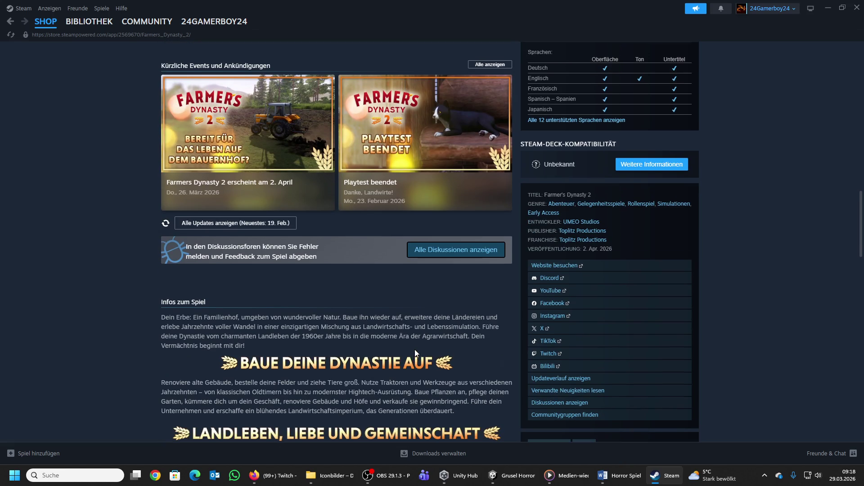
pyautogui.scroll(12, 415, 349)
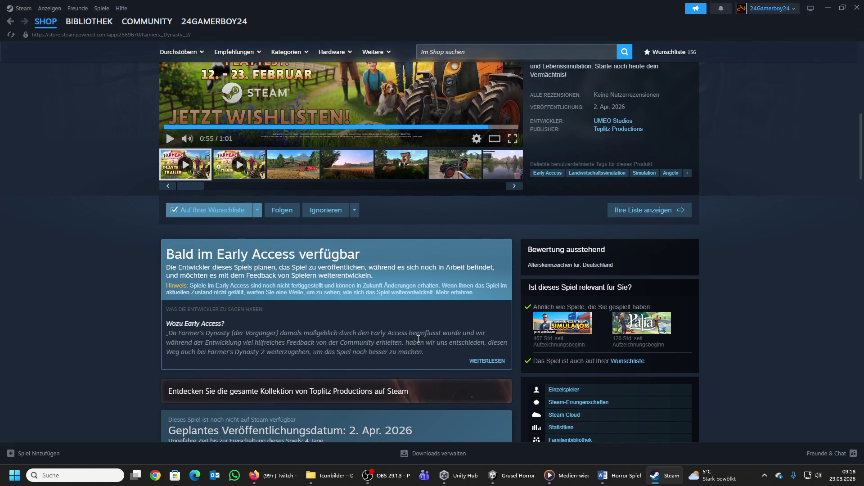
pyautogui.scroll(3, 418, 339)
pyautogui.scroll(-8, 418, 341)
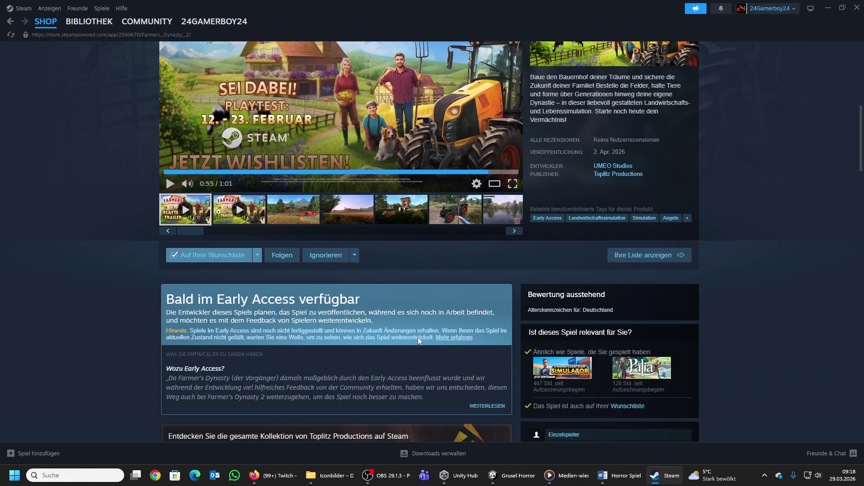
pyautogui.scroll(-6, 418, 341)
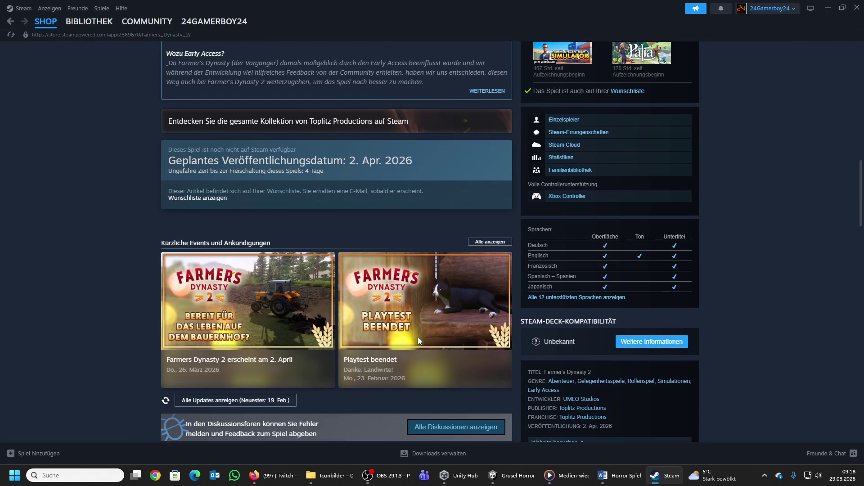
pyautogui.scroll(-6, 418, 338)
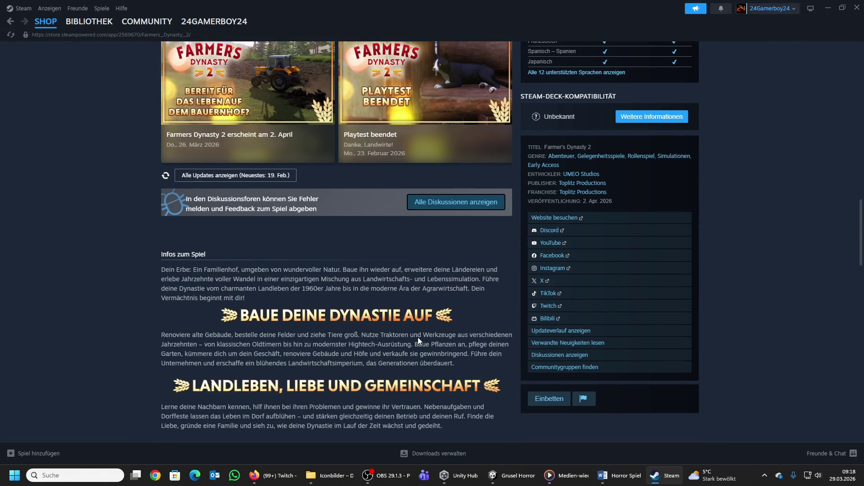
pyautogui.scroll(12, 418, 337)
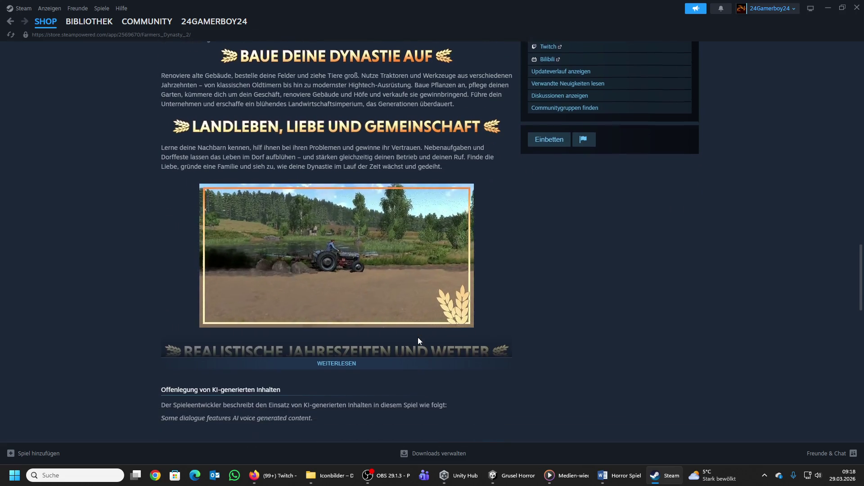
pyautogui.scroll(3, 419, 336)
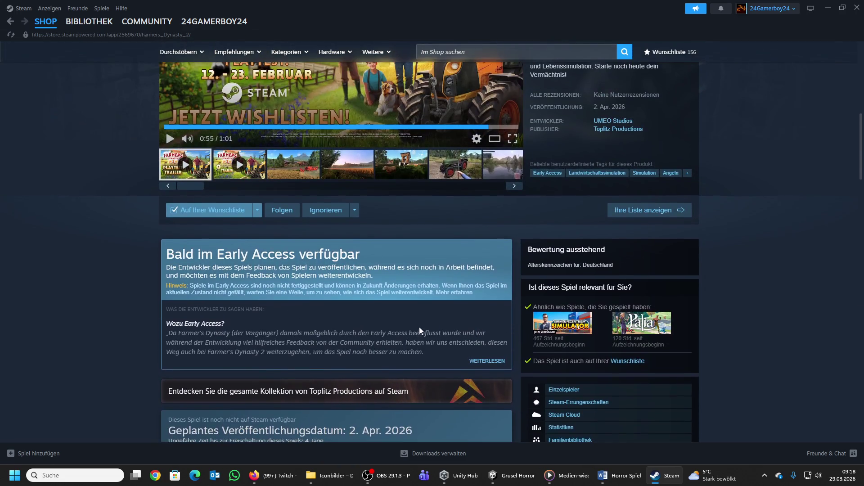
pyautogui.click(828, 8)
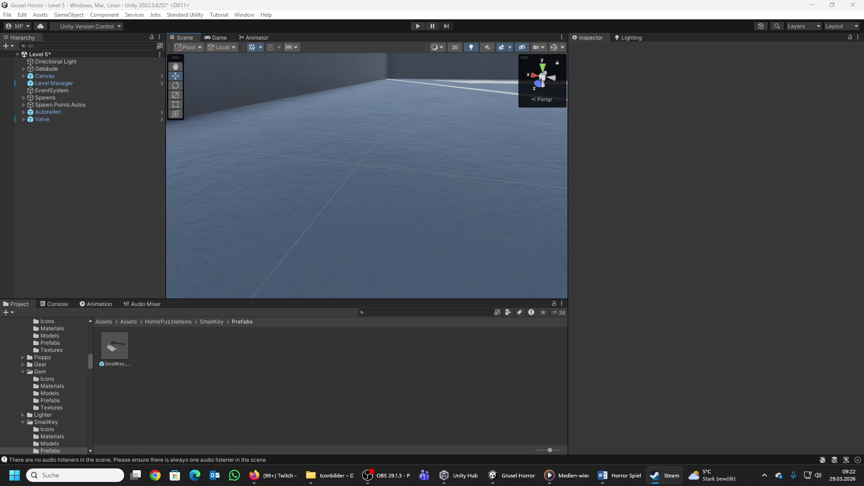
# Step: Move Steam back over Unity, maximize it, and start the Farmer's Dynasty trailer fullscreen
pyautogui.moveTo(863, 109)
pyautogui.mouseDown()
pyautogui.moveTo(460, 113)
pyautogui.moveTo(447, 102)
pyautogui.mouseUp()
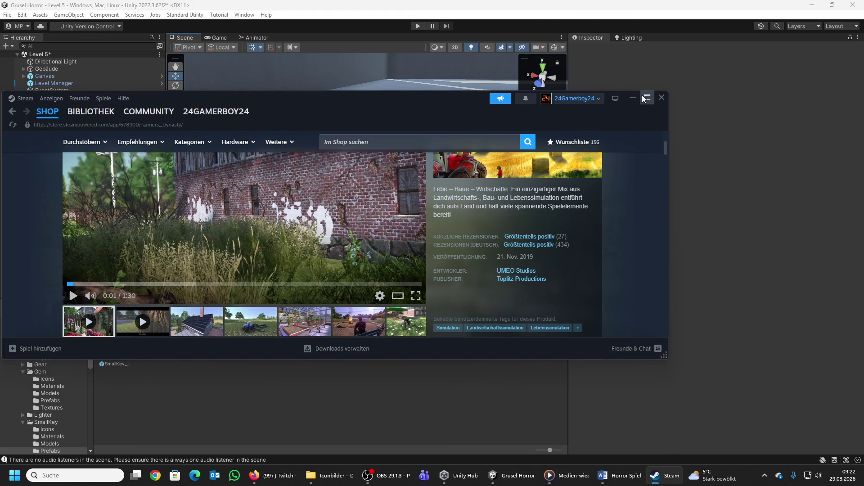
pyautogui.click(646, 98)
pyautogui.click(512, 205)
pyautogui.click(434, 207)
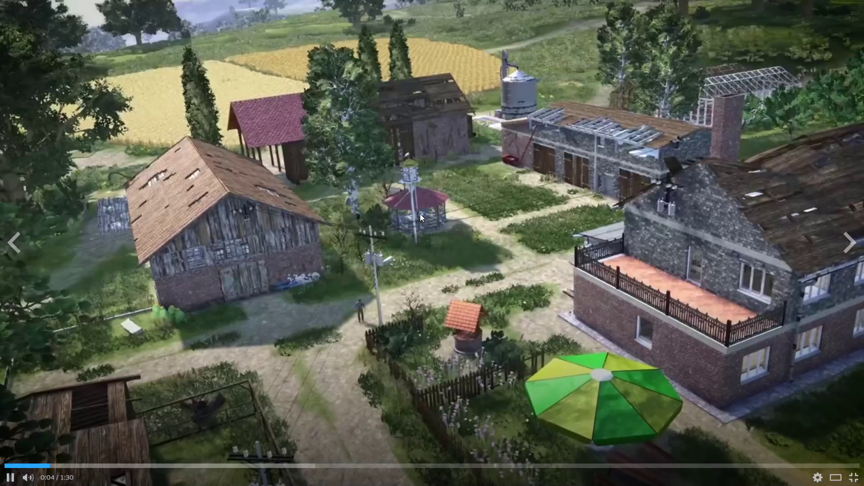
# Step: Pause the trailer at 0:05, jump back to 0:03, and pause on the barn interior
pyautogui.click(420, 214)
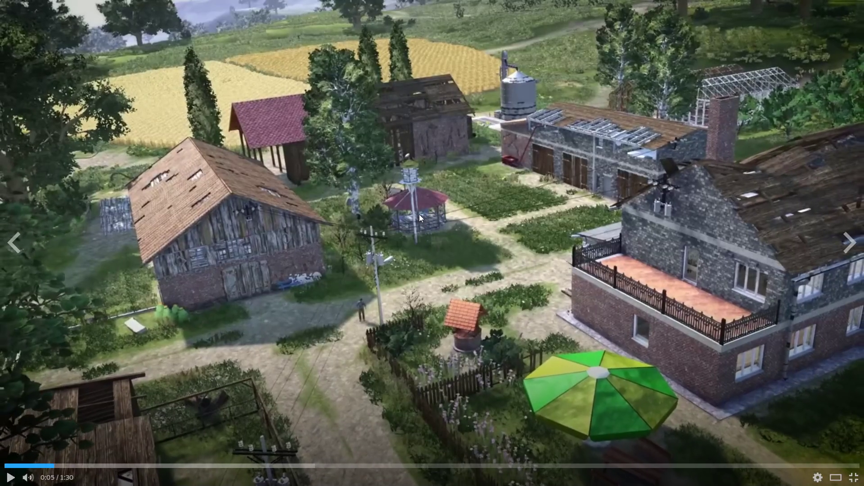
pyautogui.click(38, 470)
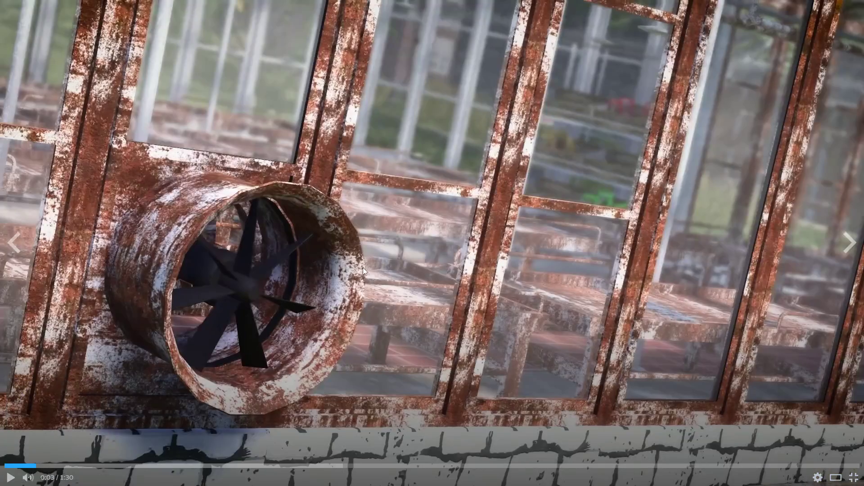
pyautogui.click(362, 267)
pyautogui.click(377, 330)
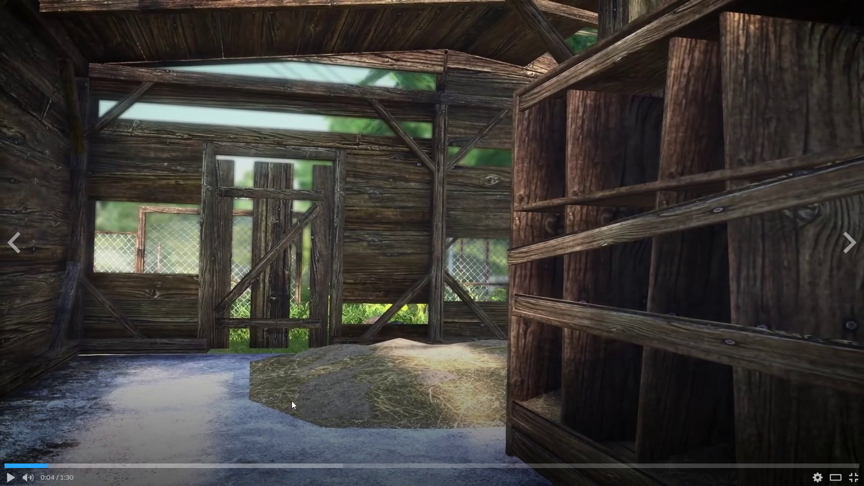
# Step: Resume the trailer, pausing on the truck clip and then on the farm drive at 0:30
pyautogui.click(373, 401)
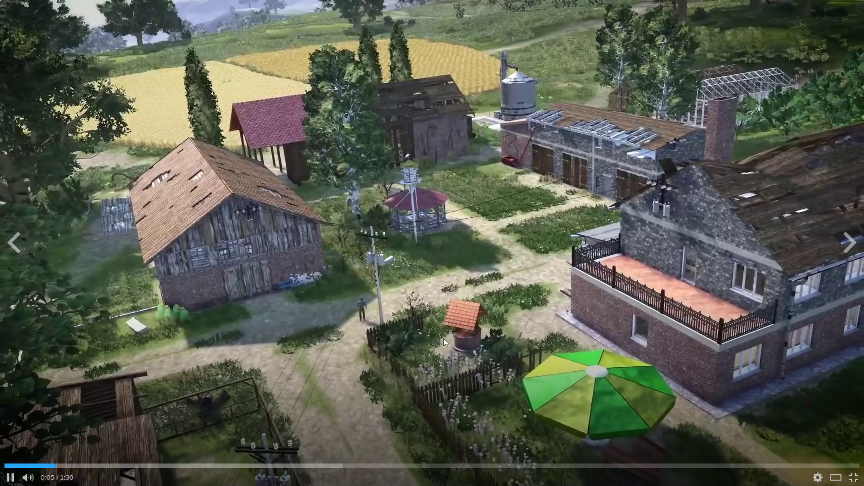
pyautogui.click(448, 314)
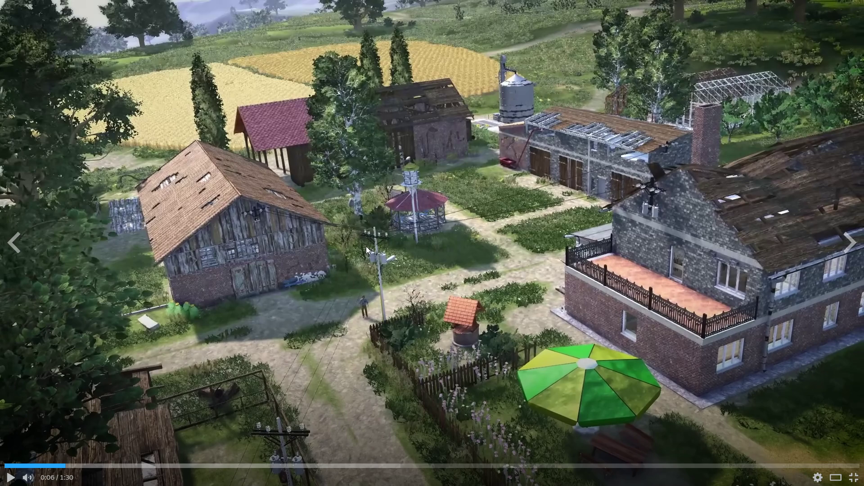
pyautogui.click(420, 247)
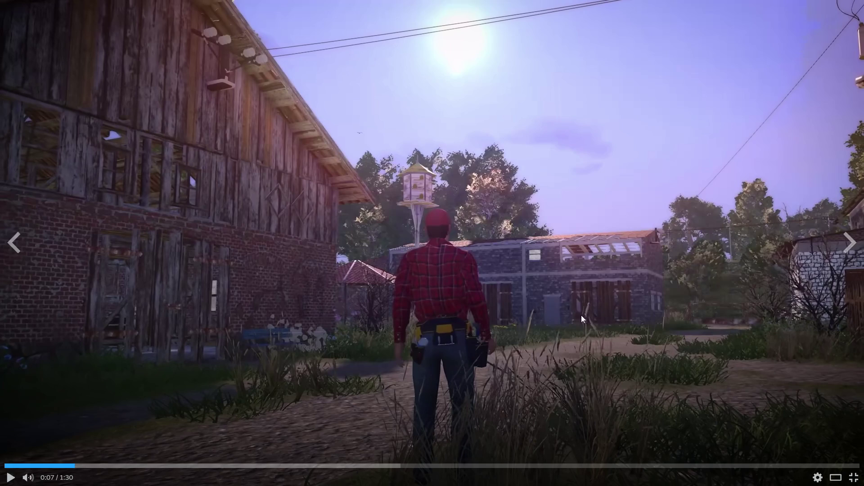
pyautogui.click(465, 290)
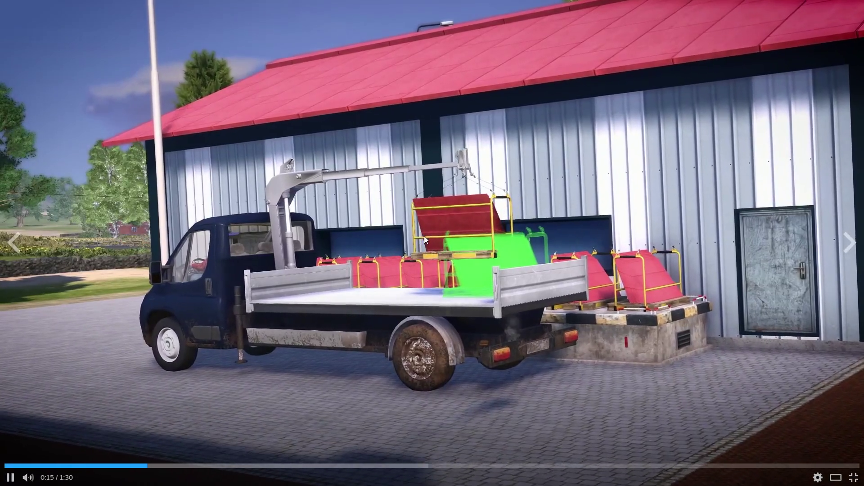
pyautogui.click(423, 237)
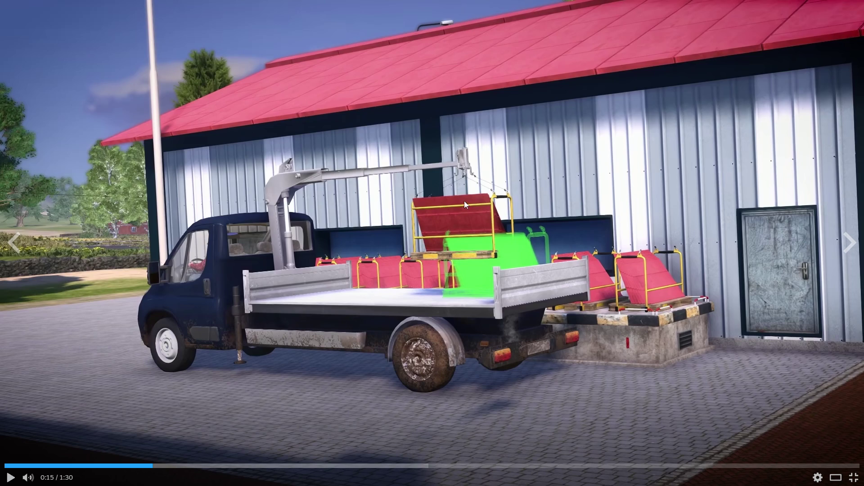
pyautogui.click(441, 197)
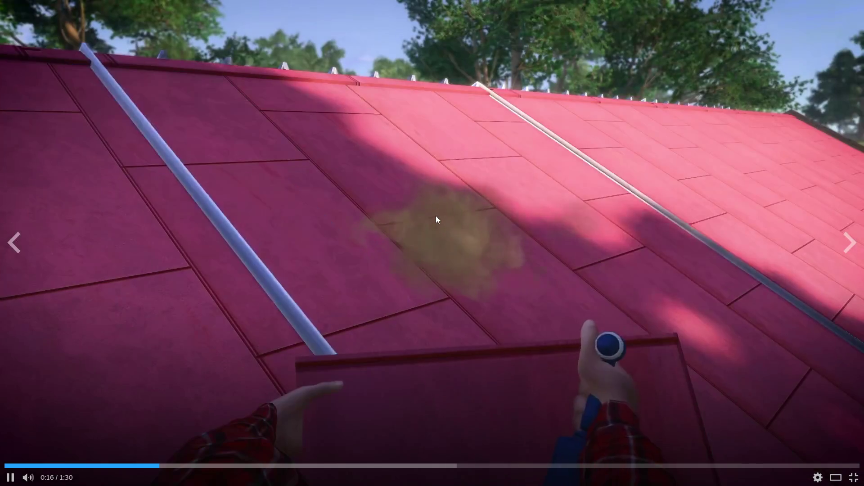
pyautogui.click(436, 217)
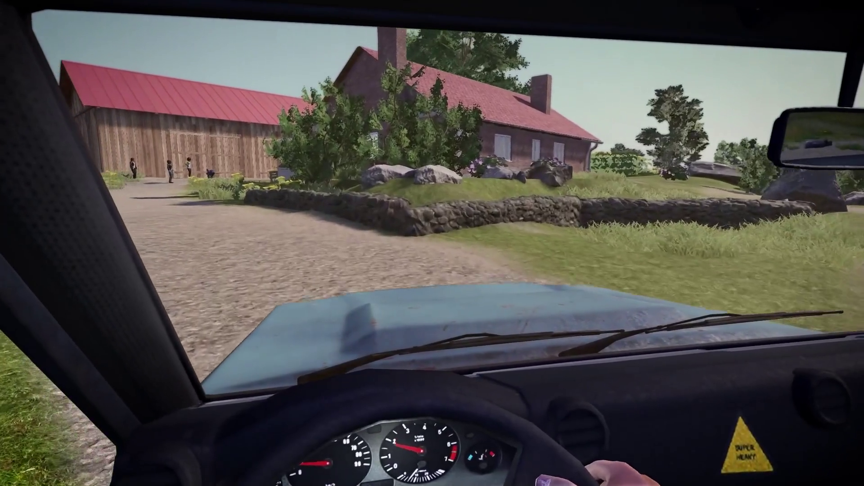
pyautogui.moveTo(471, 228)
pyautogui.click(444, 310)
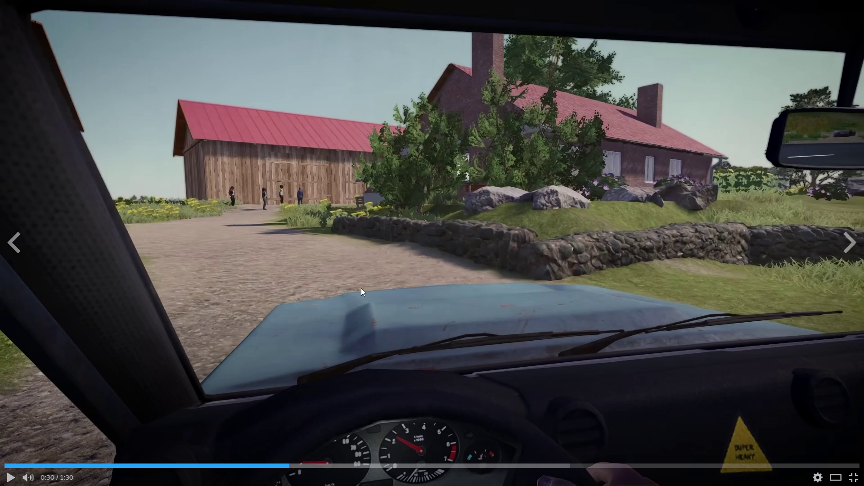
# Step: Resume the trailer and pause it at 0:55 on the gazebo wedding scene
pyautogui.click(439, 312)
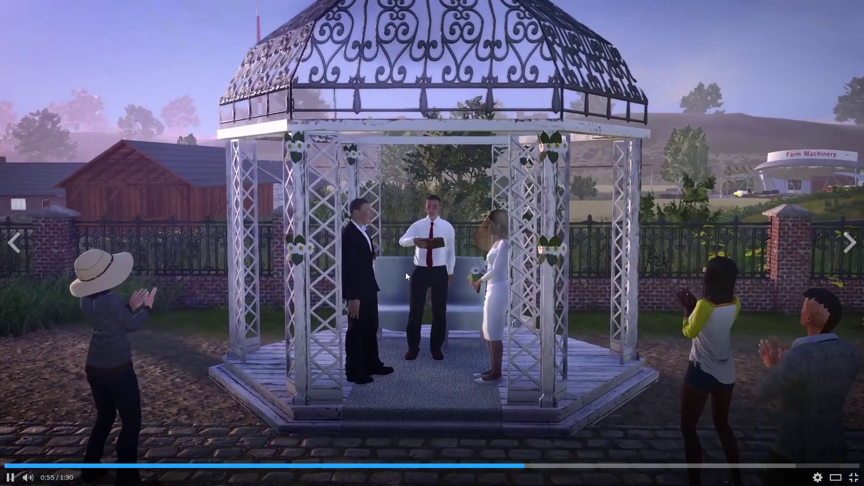
pyautogui.click(403, 274)
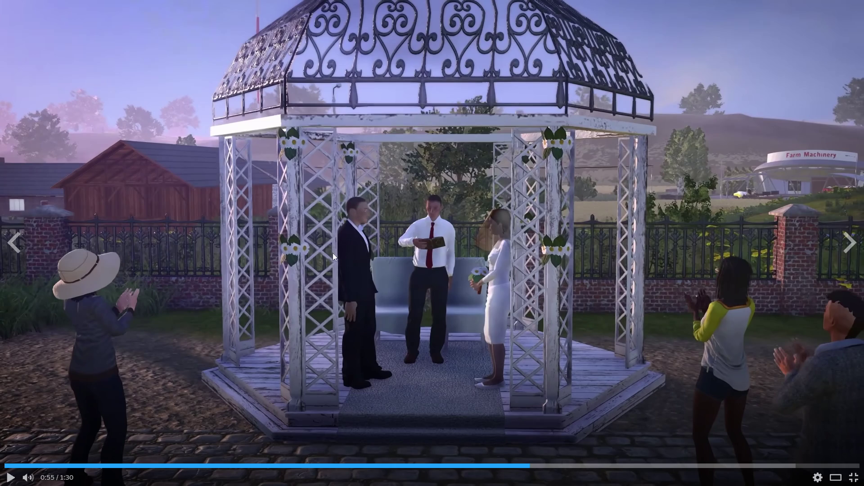
# Step: Play the trailer on, pausing on the scarecrow, the windmill and the fishing scene
pyautogui.click(459, 303)
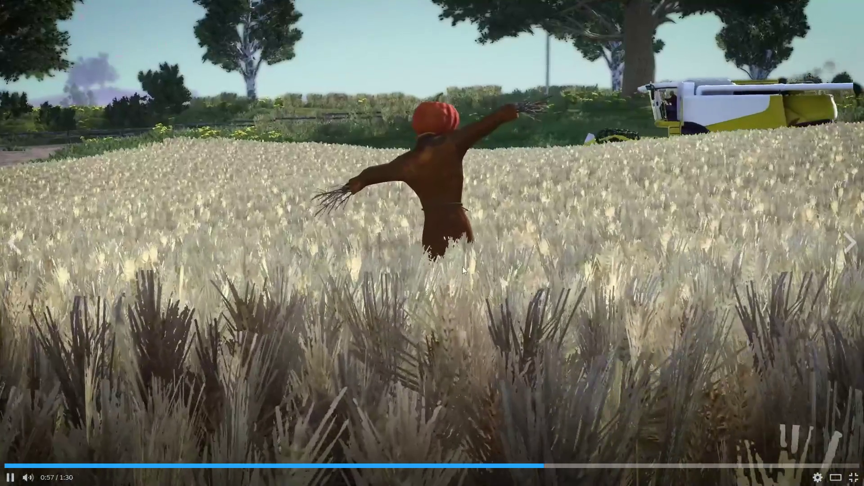
pyautogui.click(462, 245)
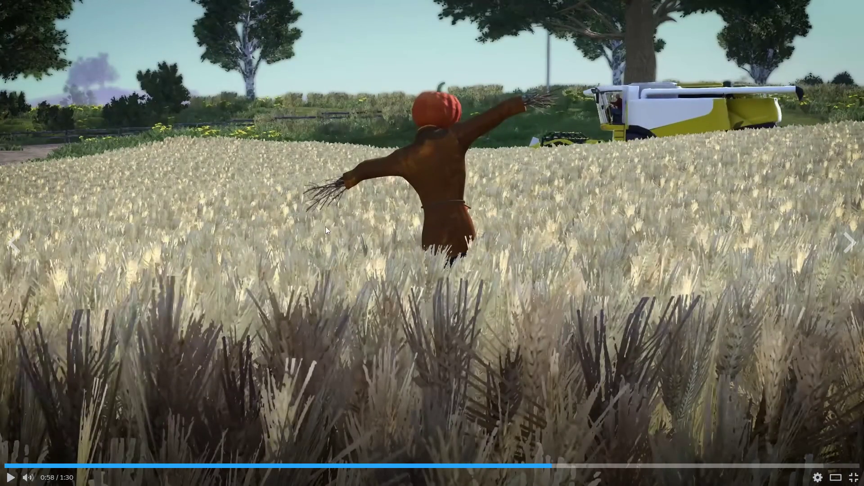
pyautogui.click(496, 242)
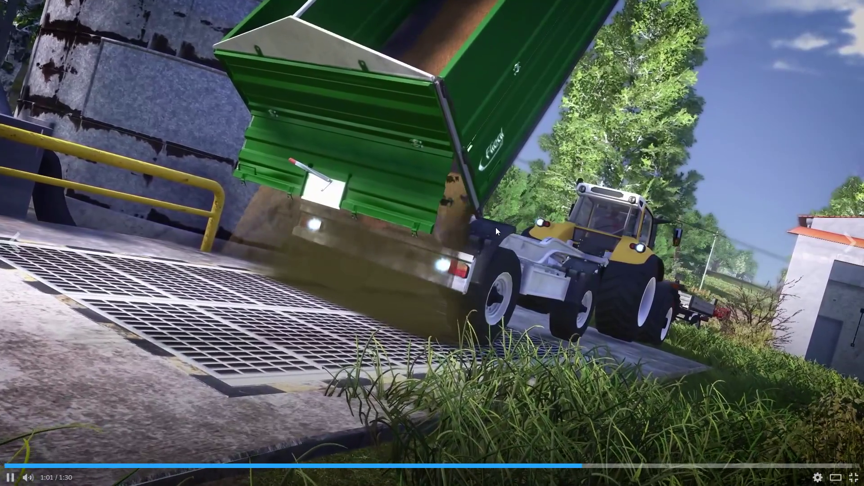
pyautogui.click(496, 228)
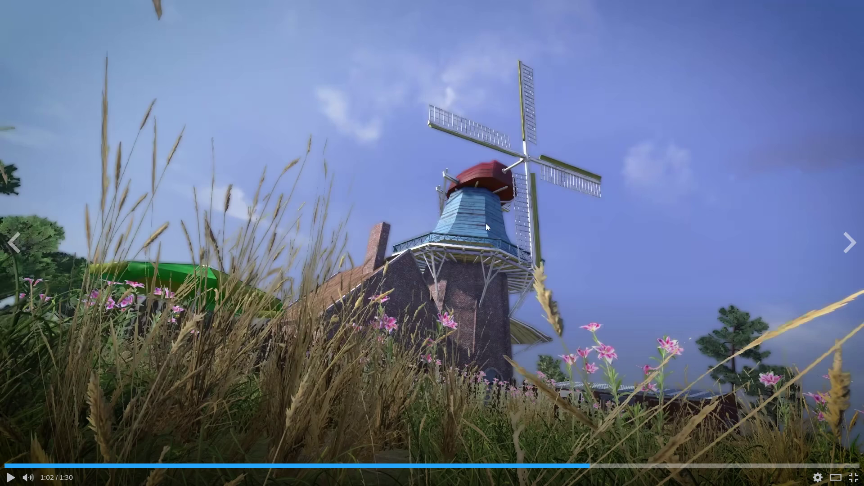
pyautogui.click(484, 223)
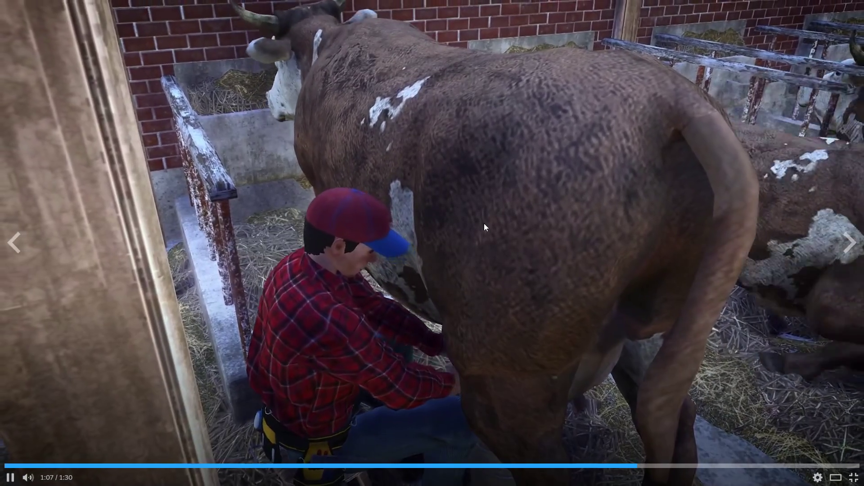
pyautogui.click(481, 220)
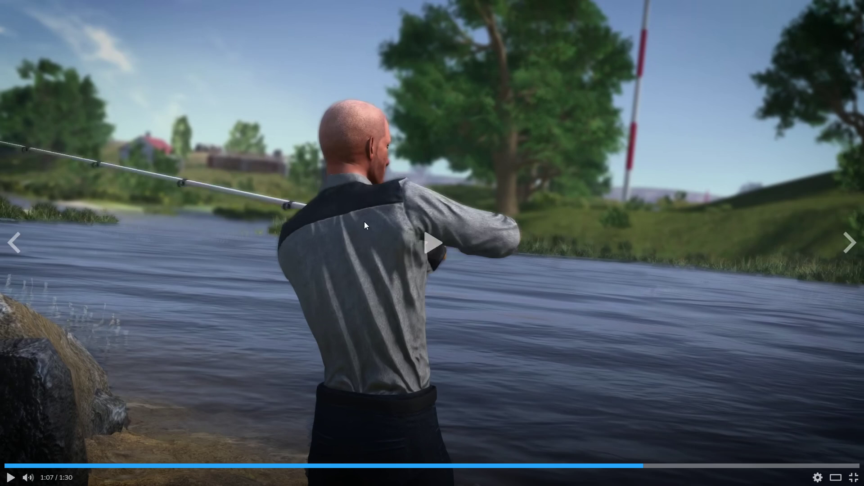
# Step: Continue past the angler casting and pause at 1:19 on the barnyard geese
pyautogui.click(364, 221)
pyautogui.click(355, 215)
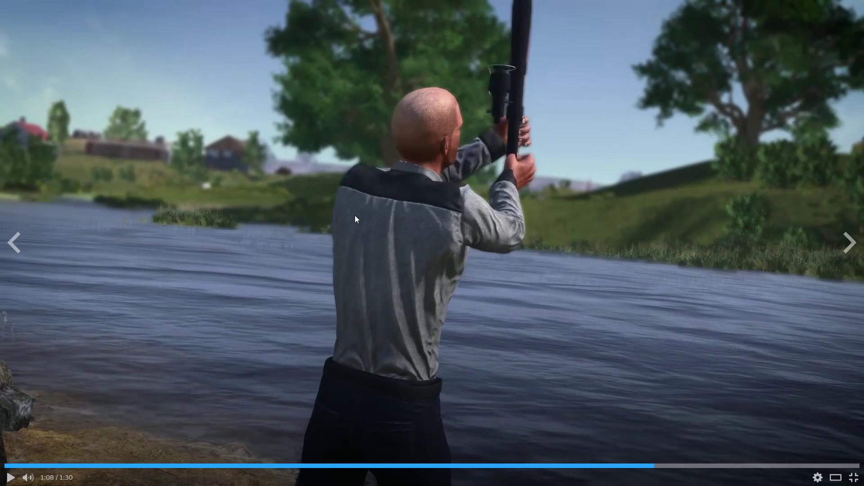
pyautogui.click(355, 219)
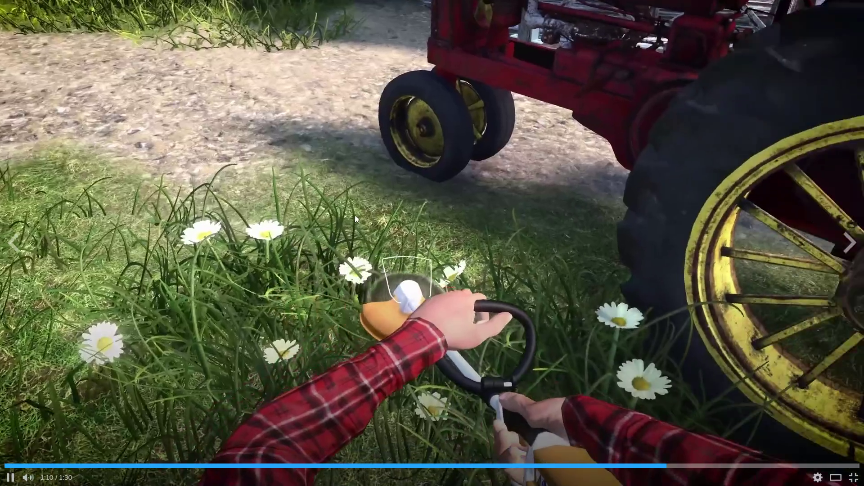
pyautogui.click(355, 219)
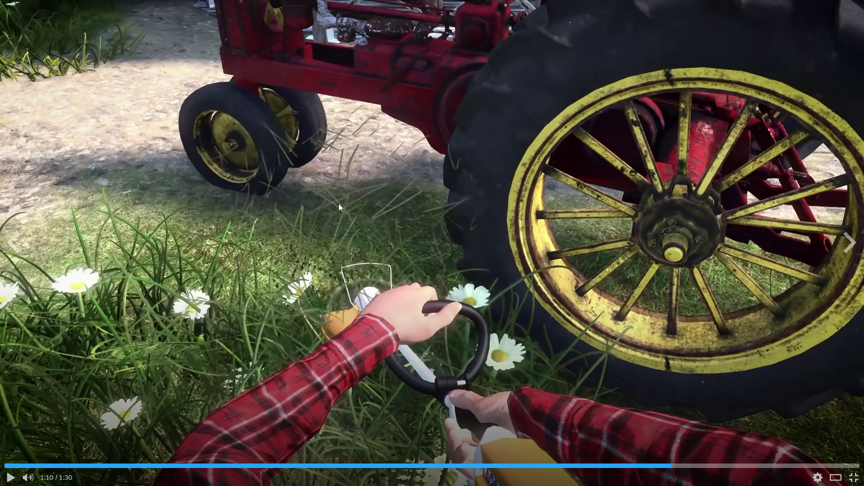
pyautogui.click(338, 205)
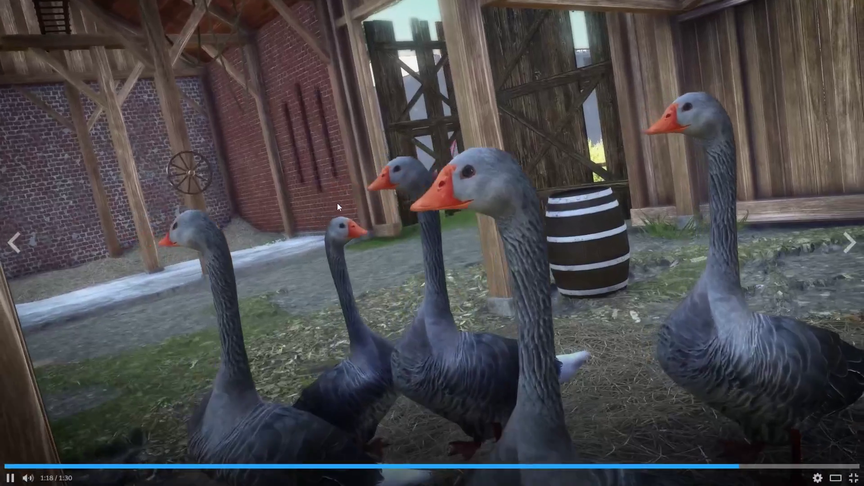
pyautogui.click(337, 207)
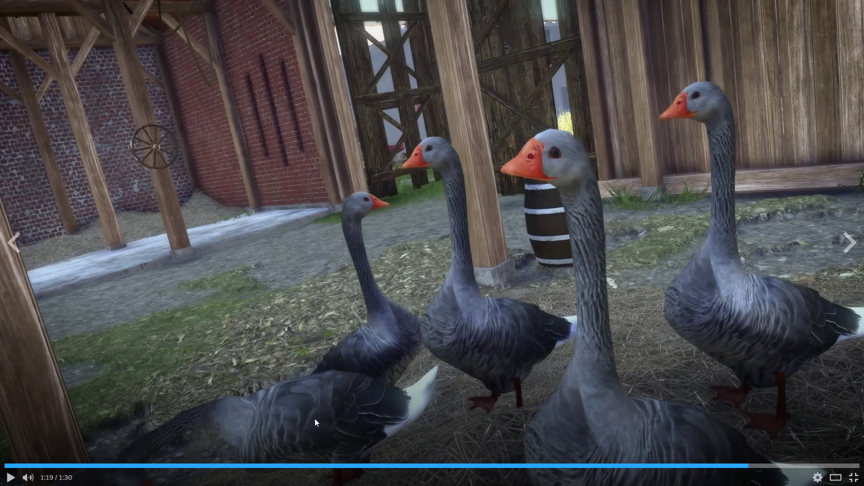
# Step: Play through the rooster-on-fence scene to the 1:30 end so the next 1:47 video starts
pyautogui.click(428, 328)
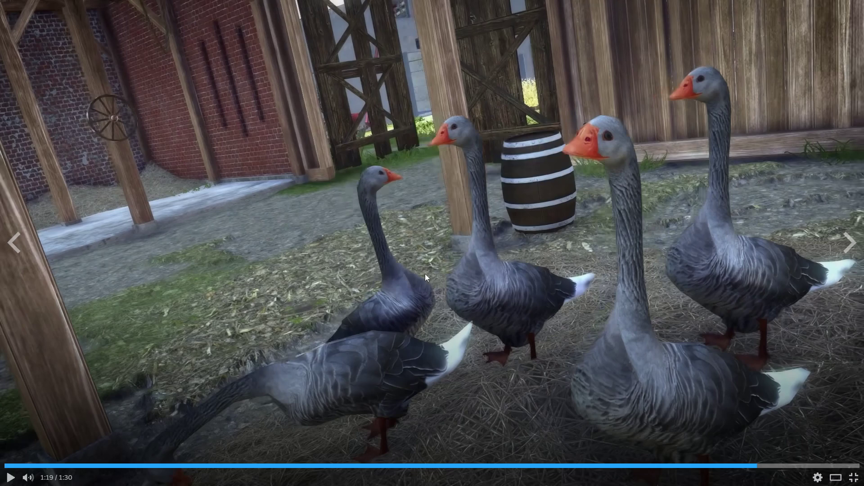
pyautogui.click(431, 257)
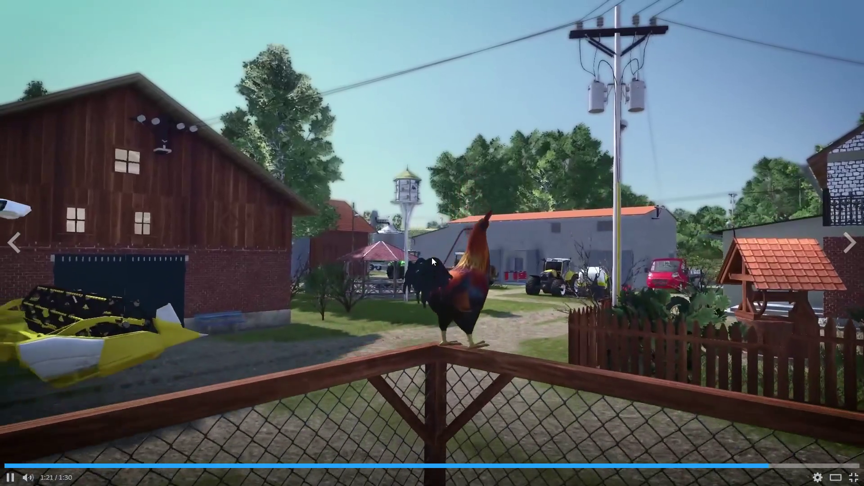
pyautogui.click(431, 258)
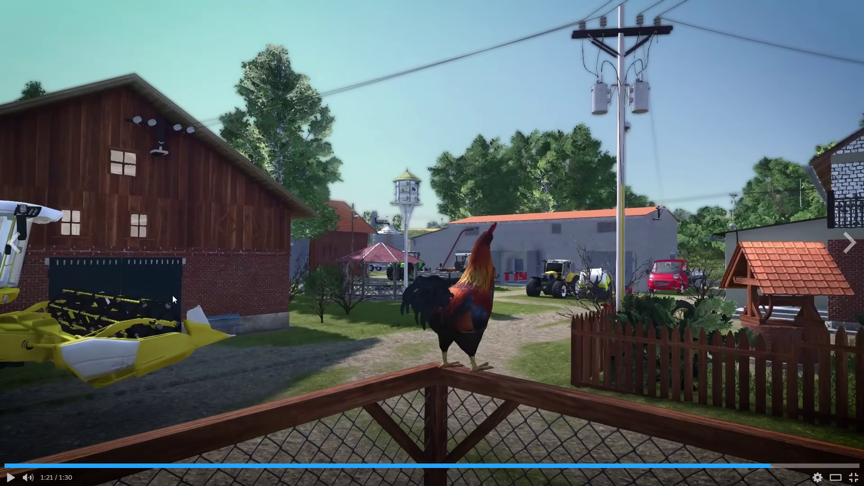
pyautogui.click(235, 314)
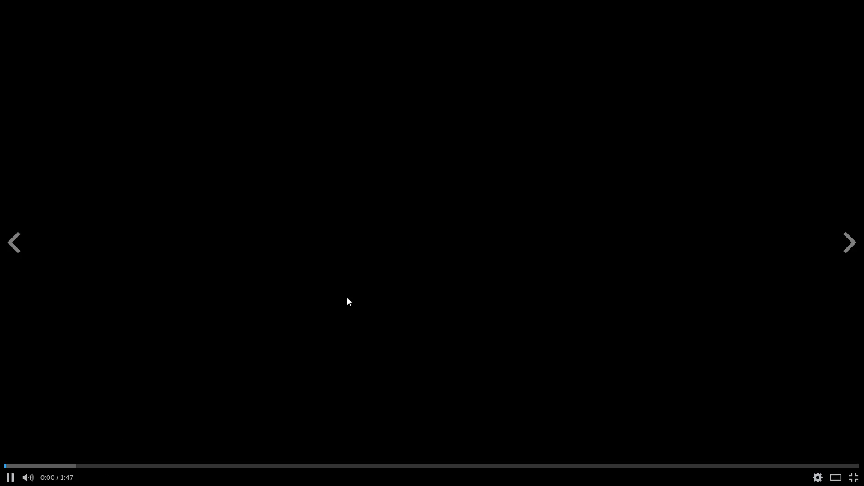
# Step: Leave fullscreen, search 'farmers dyna' and open the Farmer's Dynasty 2 store page
pyautogui.doubleClick(369, 287)
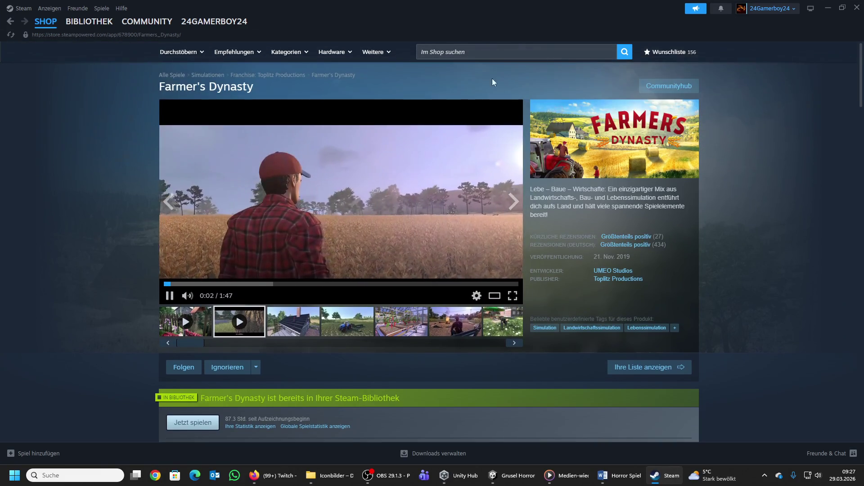
pyautogui.click(482, 52)
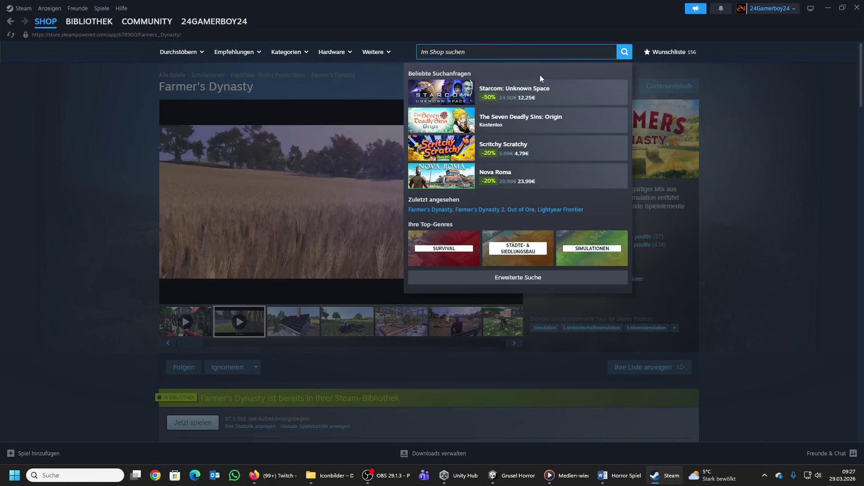
pyautogui.write('farmers dyna')
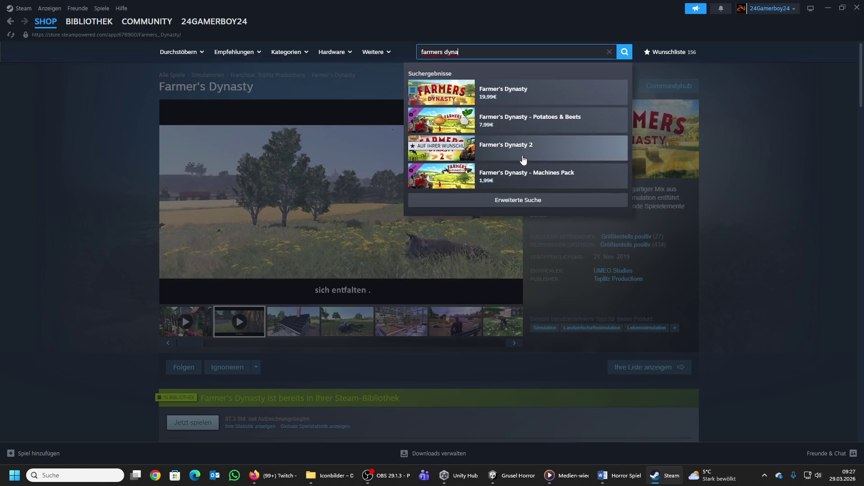
pyautogui.click(517, 153)
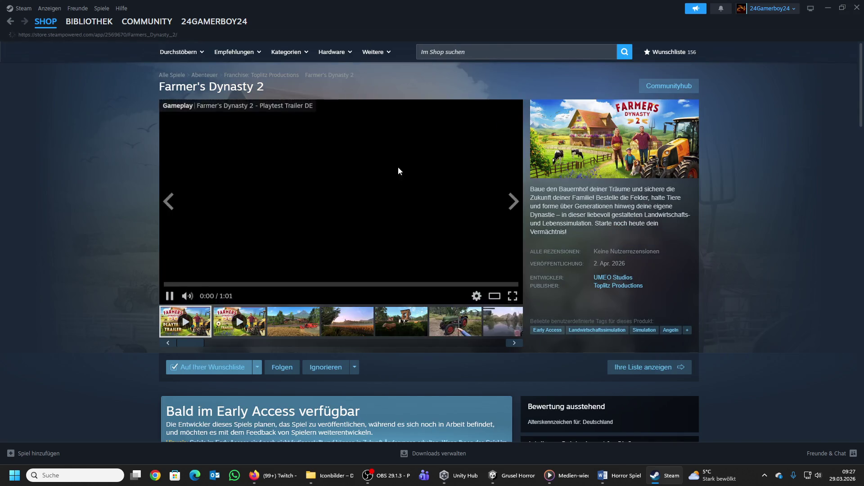
pyautogui.scroll(-2, 471, 372)
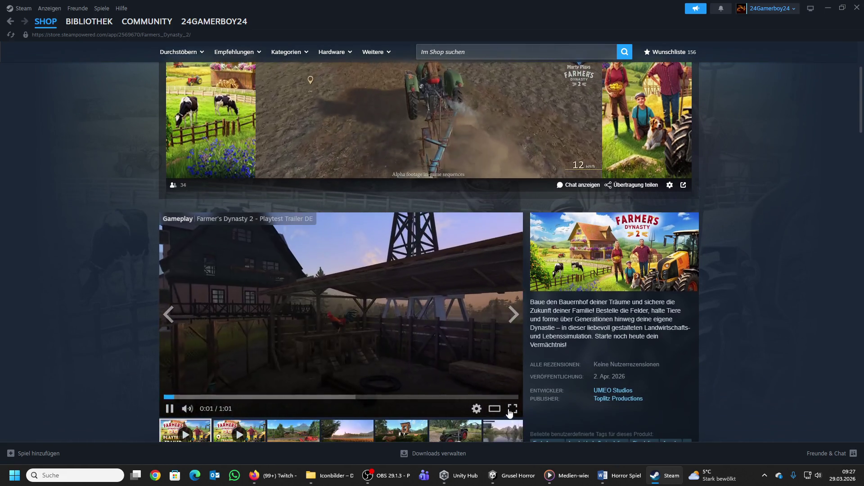
# Step: Play the Farmer's Dynasty 2 trailer fullscreen, pausing on the pigs, sheep pasture and egg nests
pyautogui.click(512, 409)
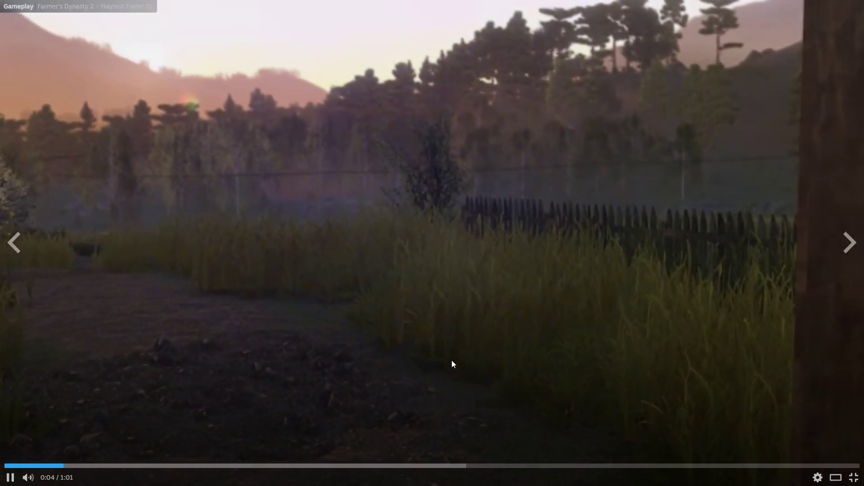
pyautogui.click(452, 364)
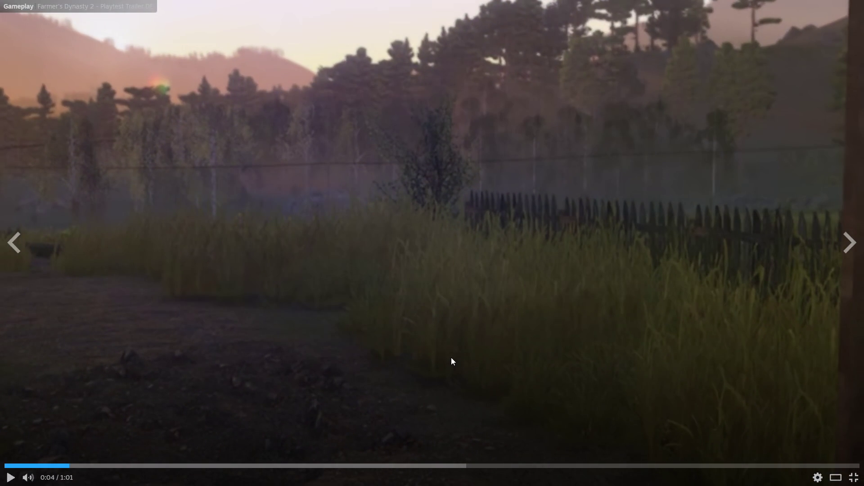
pyautogui.click(451, 358)
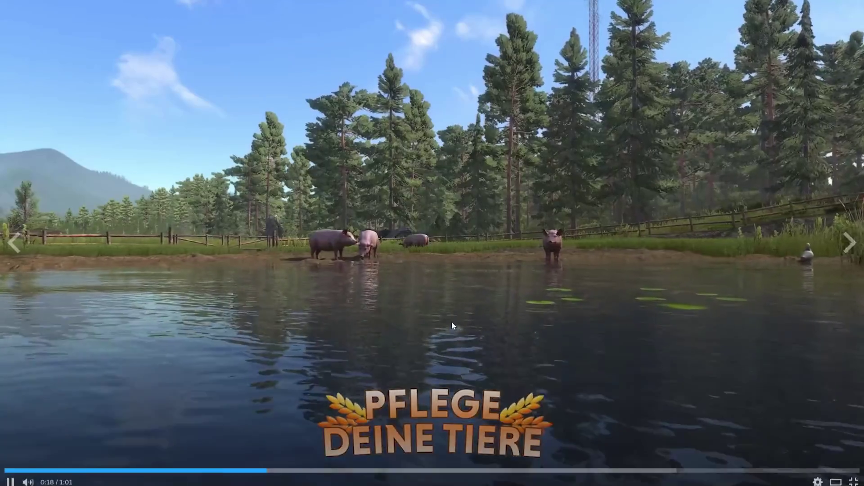
pyautogui.click(452, 317)
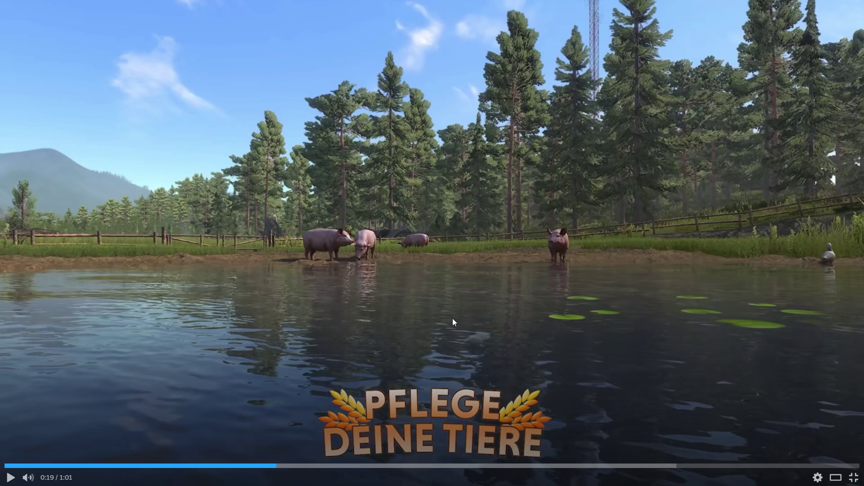
pyautogui.click(452, 318)
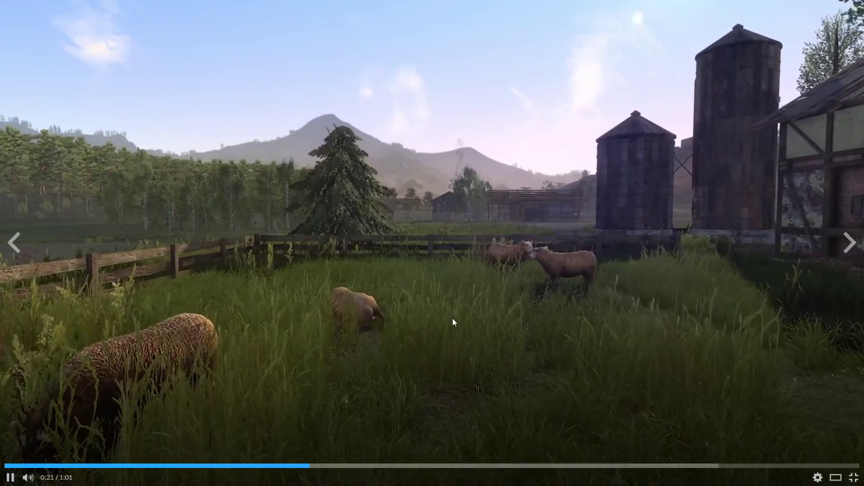
pyautogui.click(452, 317)
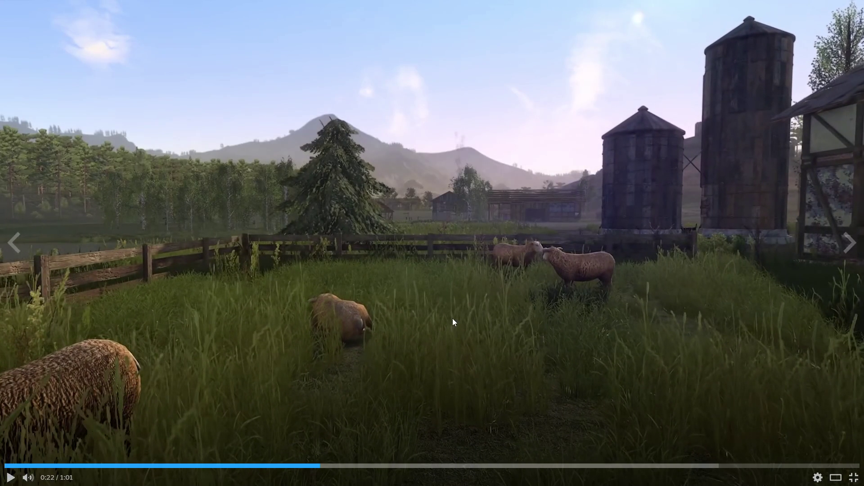
pyautogui.click(453, 318)
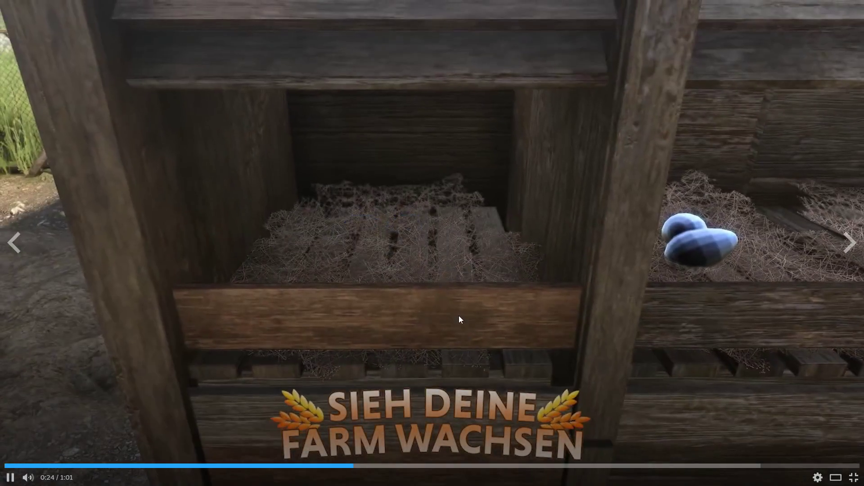
pyautogui.click(458, 315)
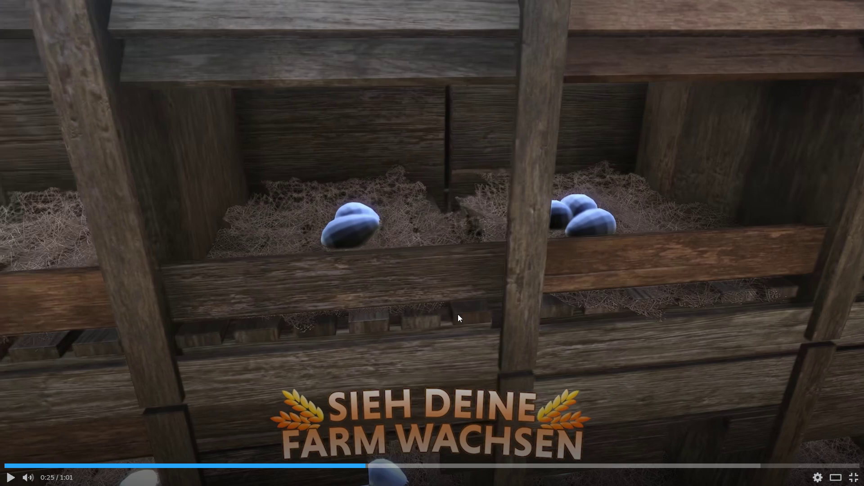
# Step: Continue the trailer, pausing on Nelly's dialogue and then the wedding scene
pyautogui.click(456, 308)
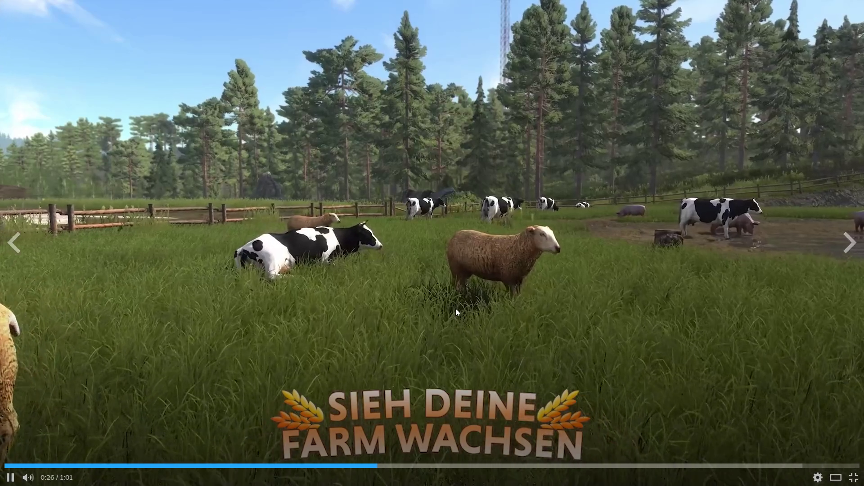
pyautogui.click(456, 309)
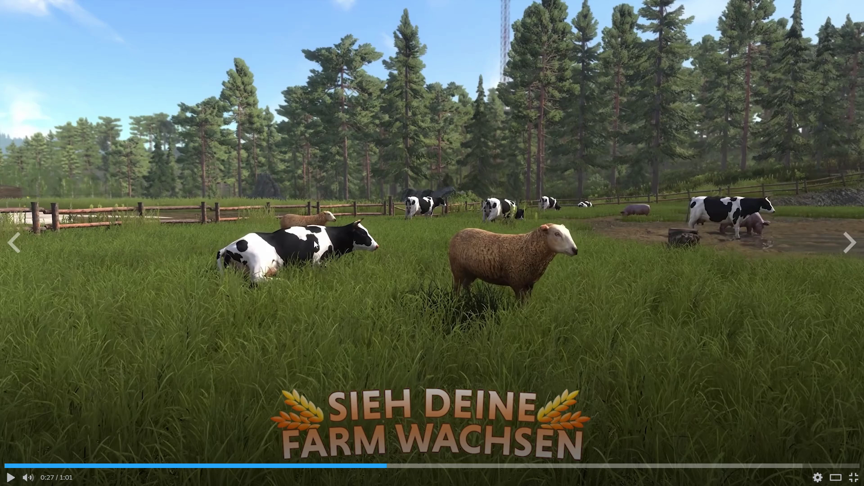
pyautogui.click(606, 304)
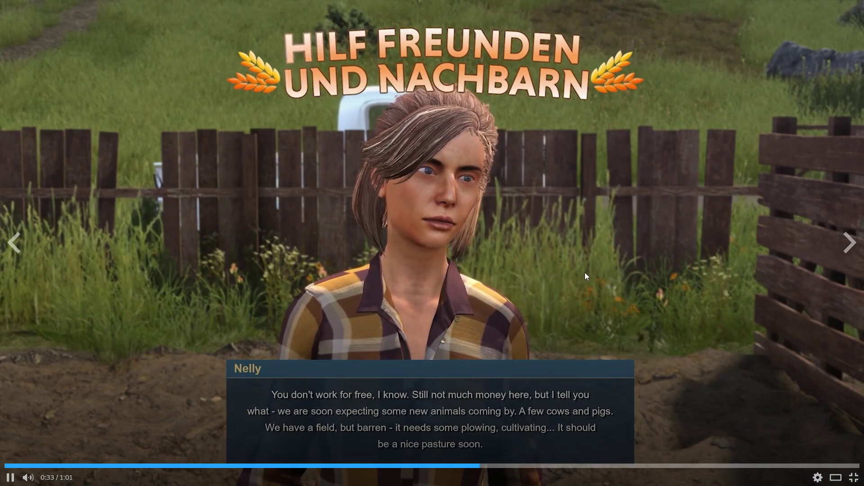
pyautogui.click(533, 230)
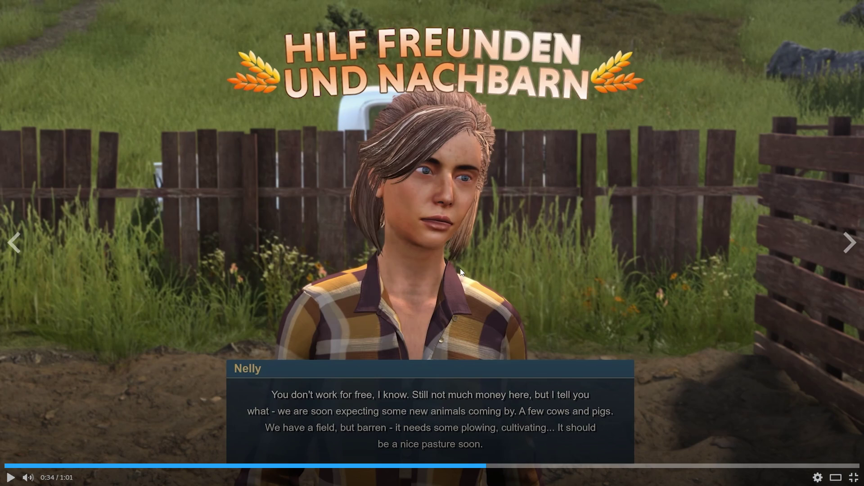
pyautogui.click(484, 287)
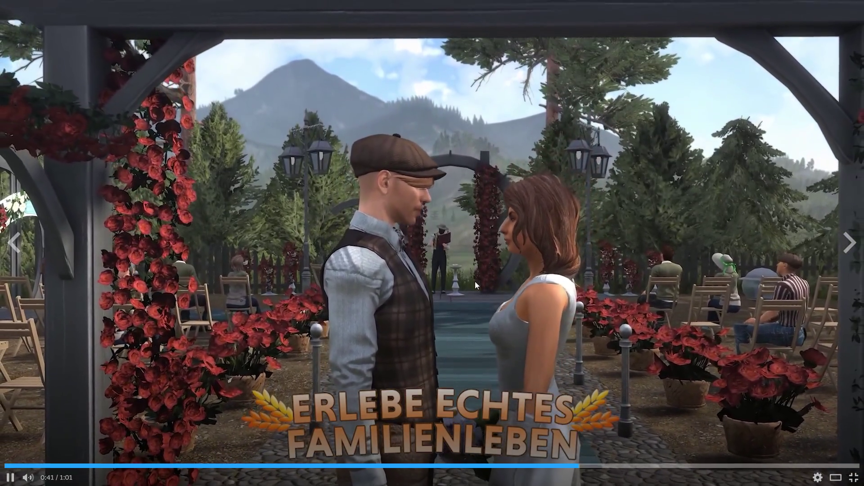
pyautogui.click(473, 279)
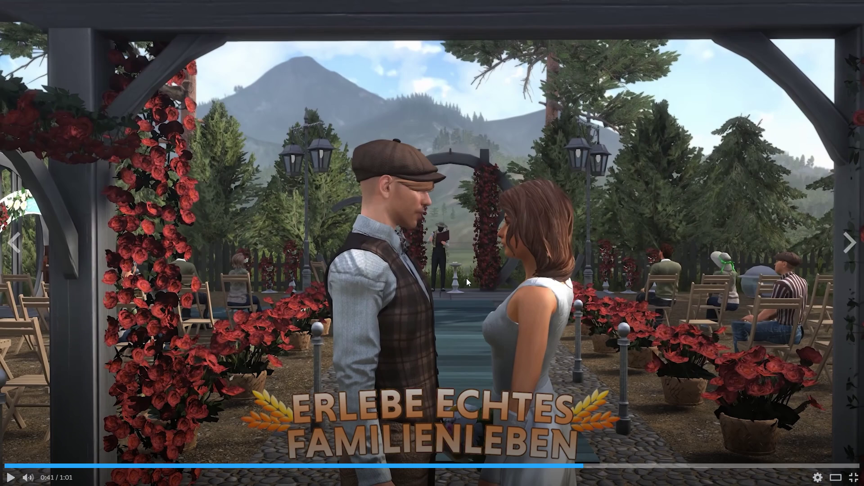
# Step: Play on past the child and fishing lake, pause on the bench at 0:52, and exit fullscreen
pyautogui.click(443, 301)
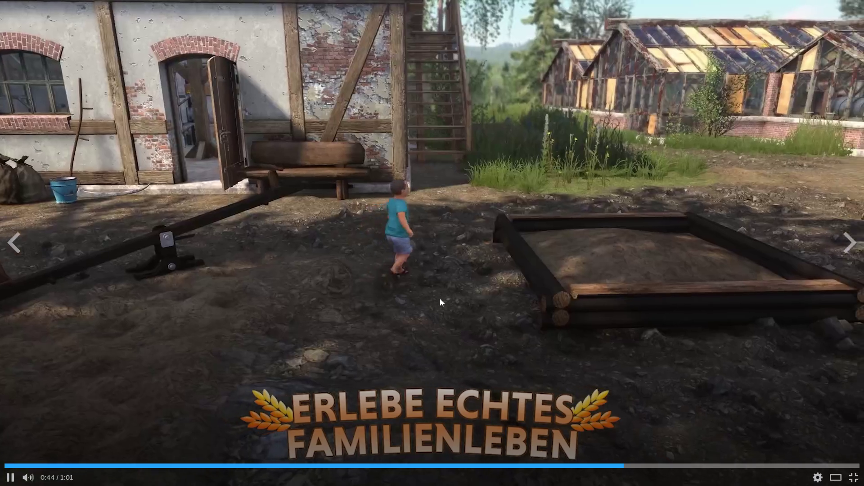
pyautogui.click(439, 298)
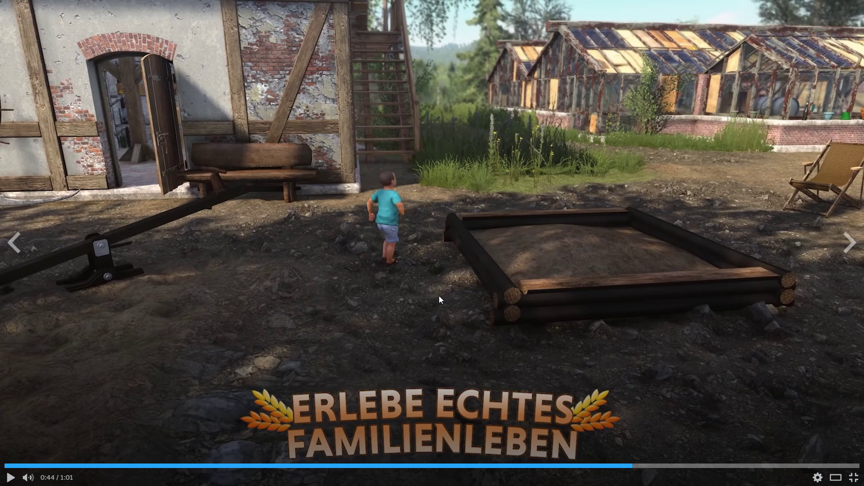
pyautogui.click(439, 296)
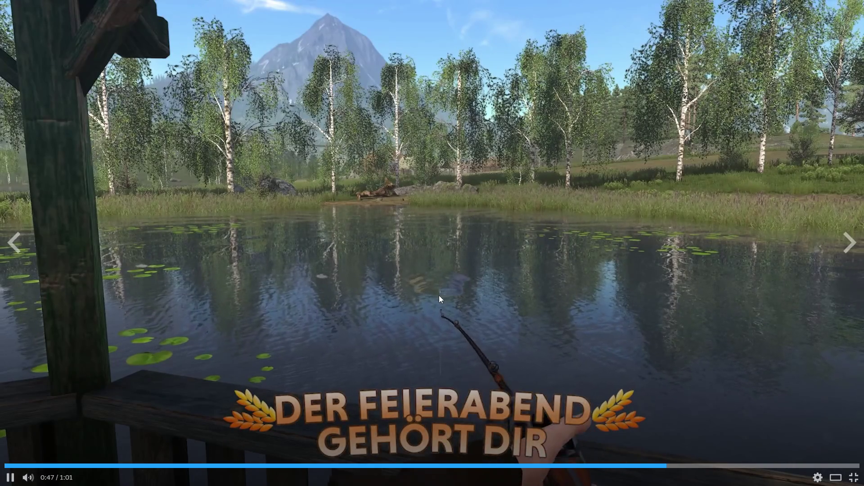
pyautogui.click(439, 295)
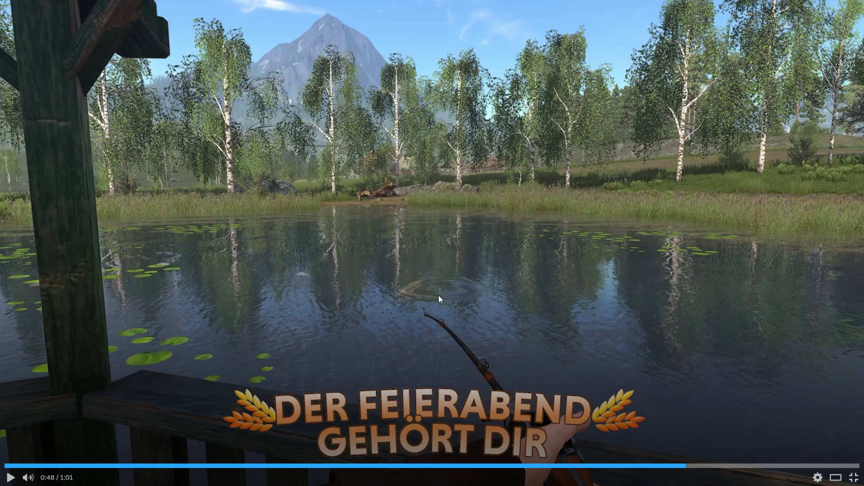
pyautogui.moveTo(437, 295)
pyautogui.click(425, 309)
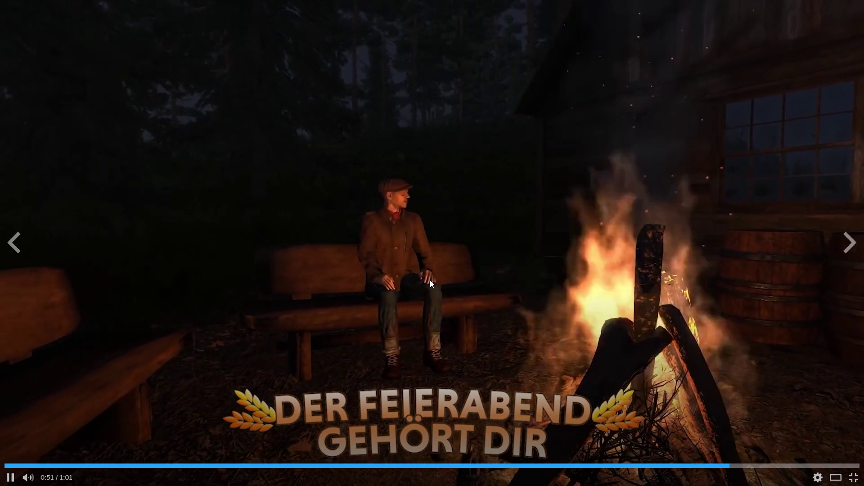
pyautogui.click(431, 279)
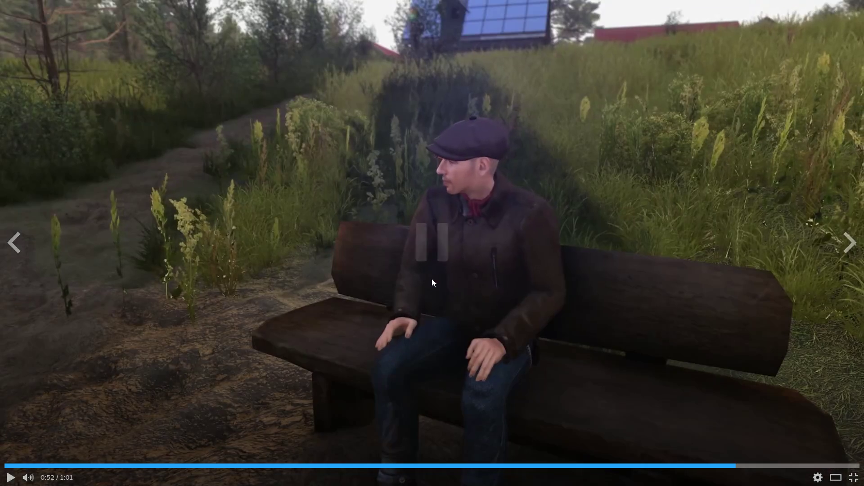
pyautogui.press('Escape')
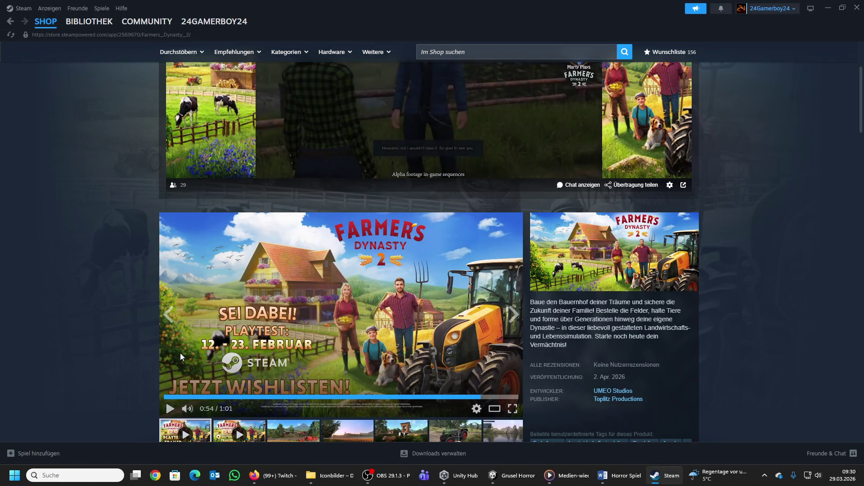
# Step: Restore the Steam window, move it aside to reveal Unity, then maximize it again
pyautogui.moveTo(412, 165)
pyautogui.scroll(3, 410, 164)
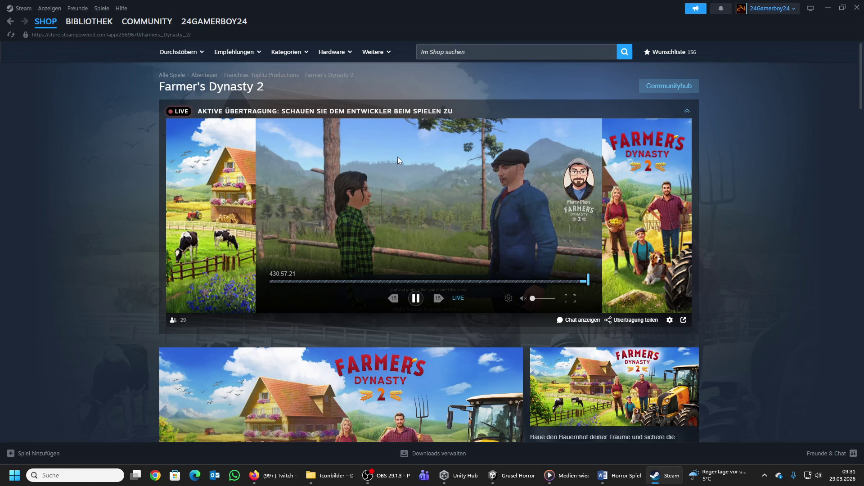
pyautogui.doubleClick(553, 17)
pyautogui.moveTo(553, 17)
pyautogui.mouseDown()
pyautogui.moveTo(863, 76)
pyautogui.moveTo(863, 86)
pyautogui.mouseUp()
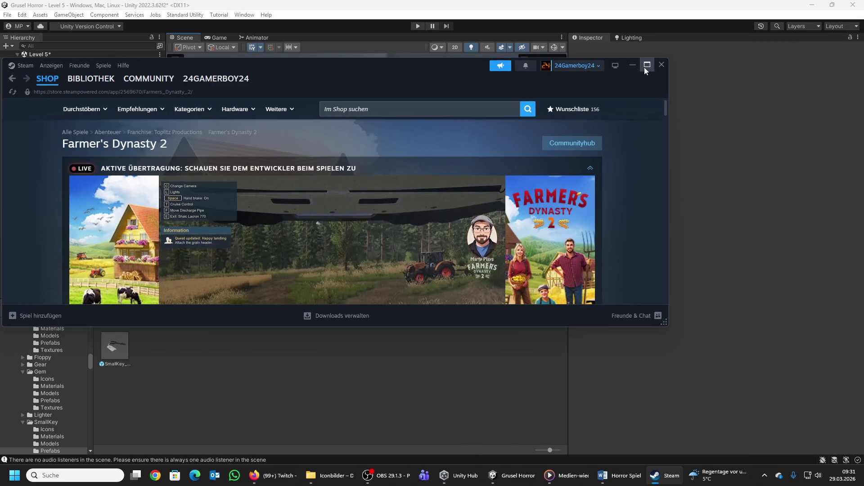
pyautogui.click(647, 64)
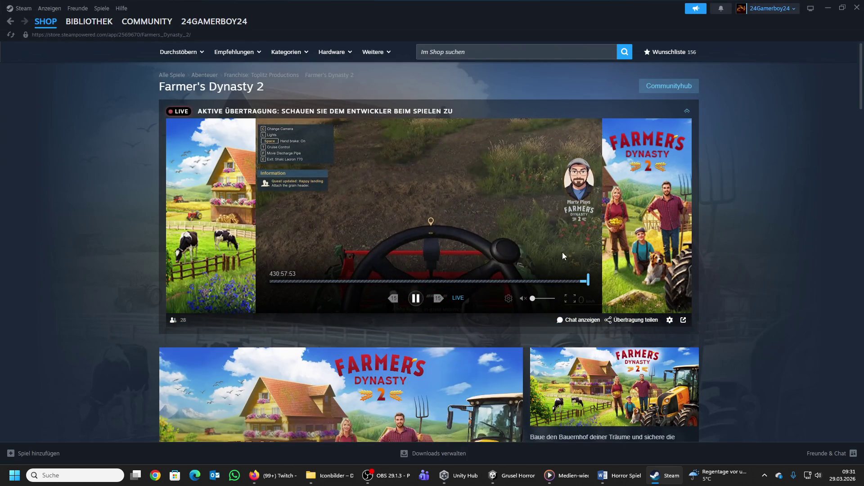
# Step: Scroll down to the events and open the 2 April release announcement
pyautogui.scroll(-5, 525, 286)
pyautogui.scroll(-8, 438, 284)
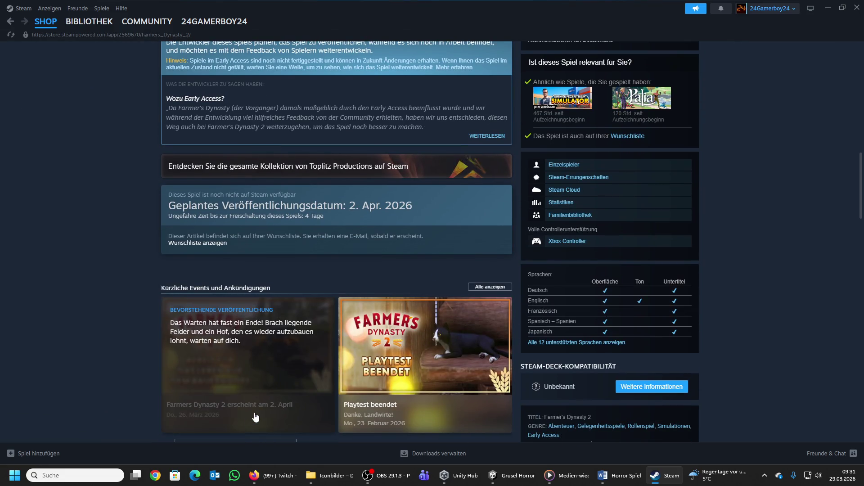
pyautogui.click(292, 355)
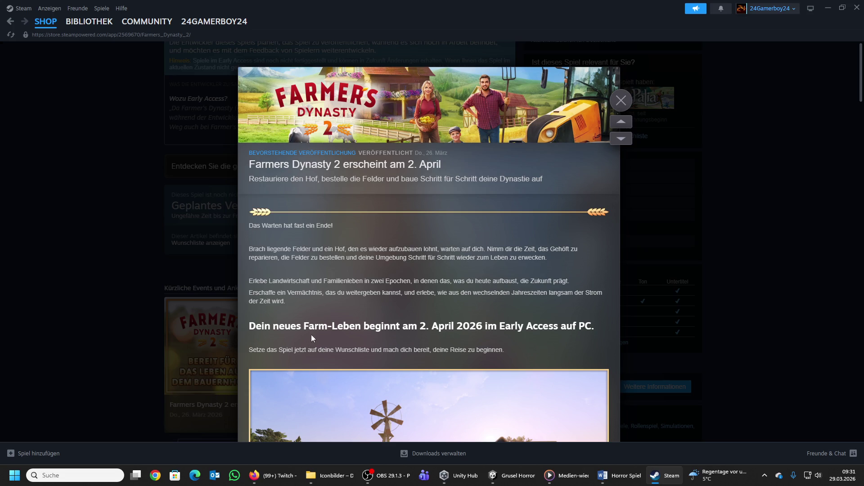
pyautogui.scroll(-1, 316, 336)
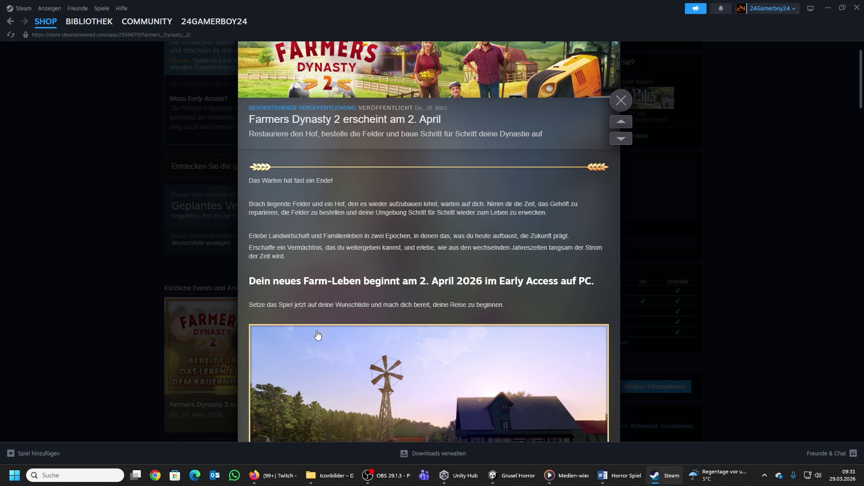
pyautogui.scroll(-2, 317, 337)
pyautogui.scroll(-2, 317, 335)
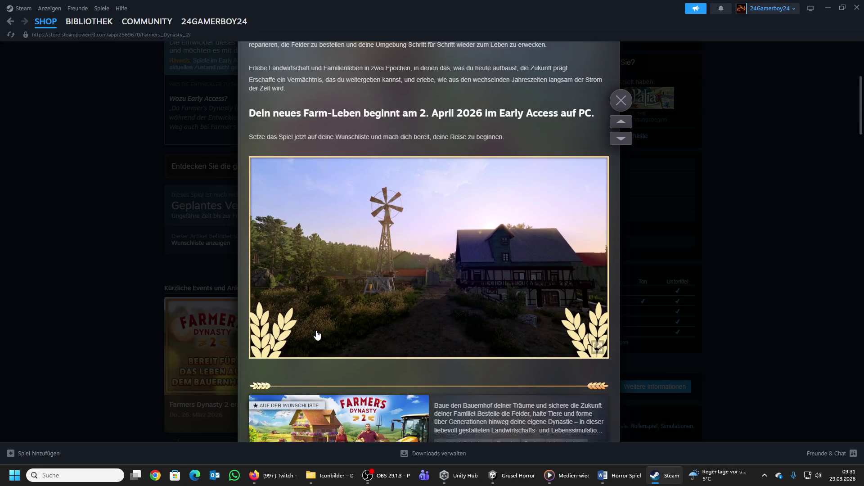
pyautogui.scroll(3, 327, 299)
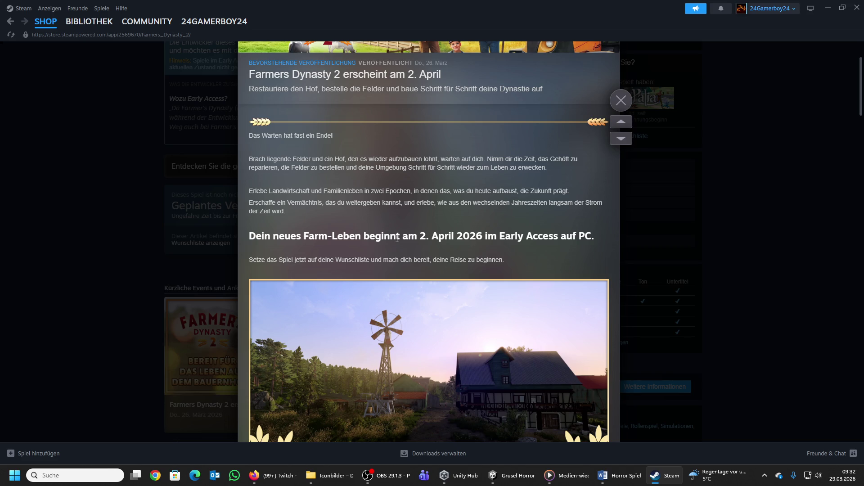
pyautogui.scroll(-6, 397, 238)
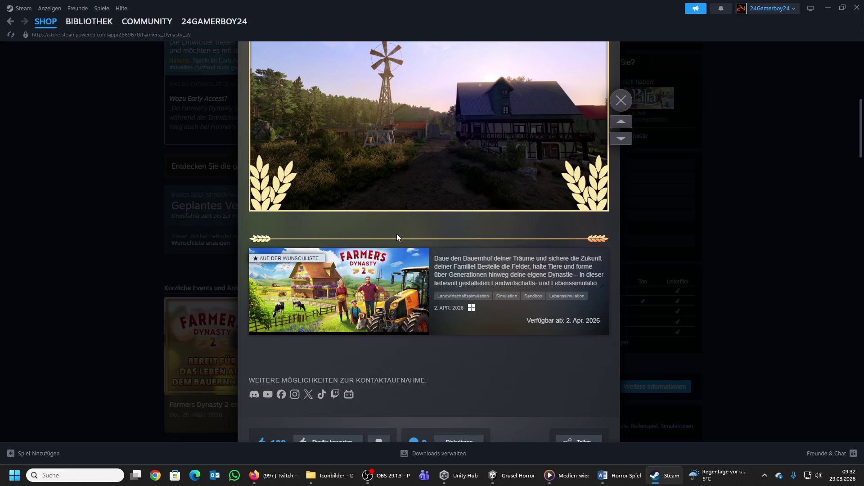
pyautogui.scroll(6, 396, 233)
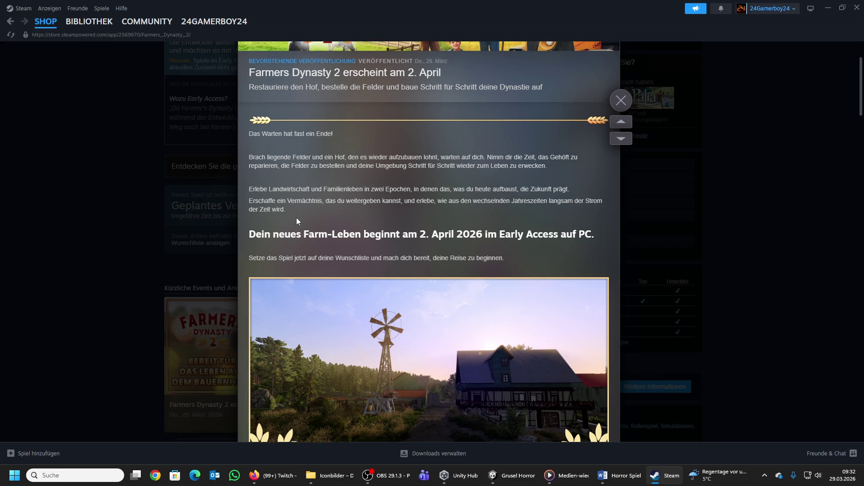
pyautogui.scroll(-12, 298, 216)
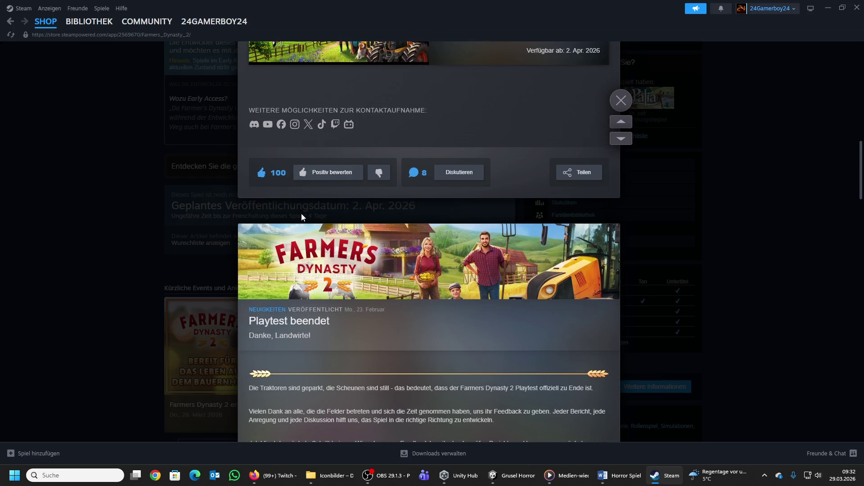
pyautogui.scroll(-4, 302, 218)
pyautogui.scroll(-5, 301, 213)
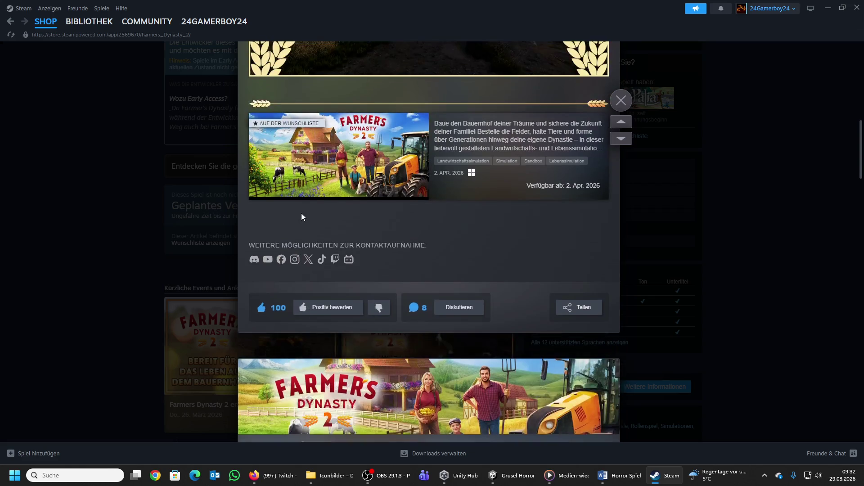
pyautogui.scroll(20, 300, 219)
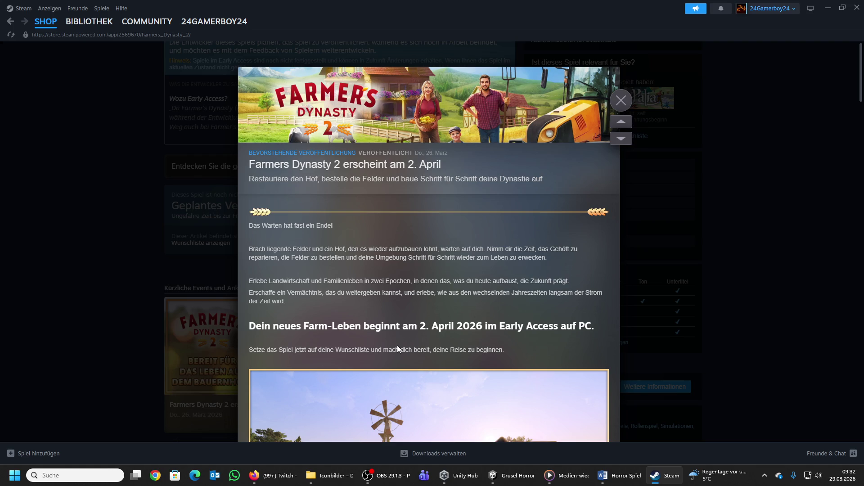
pyautogui.scroll(-1, 397, 348)
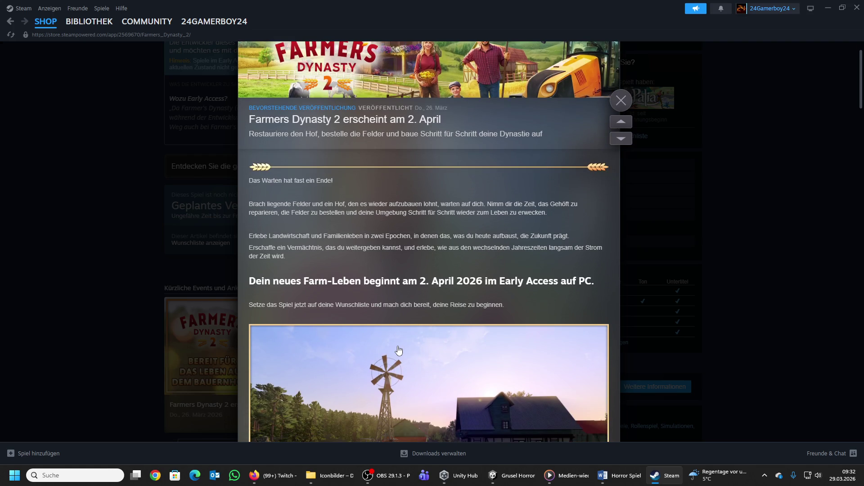
pyautogui.click(626, 106)
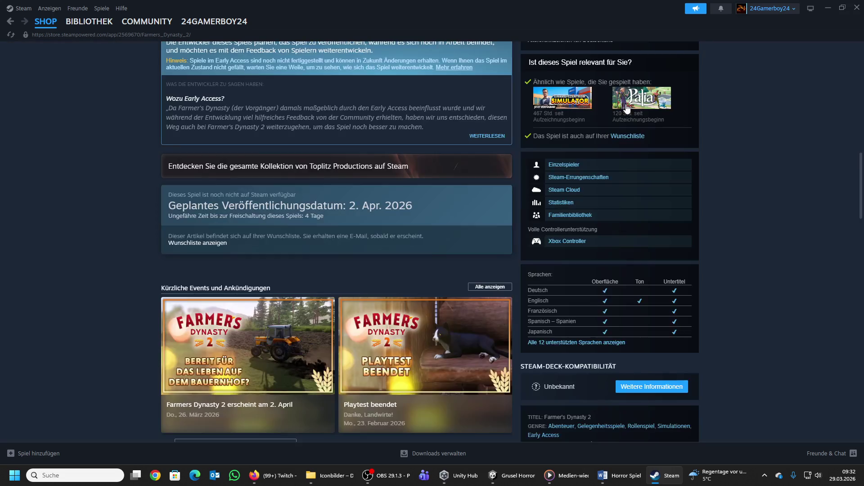
# Step: Scroll the store page back up and switch to the Unity editor with Alt+Tab
pyautogui.scroll(5, 520, 221)
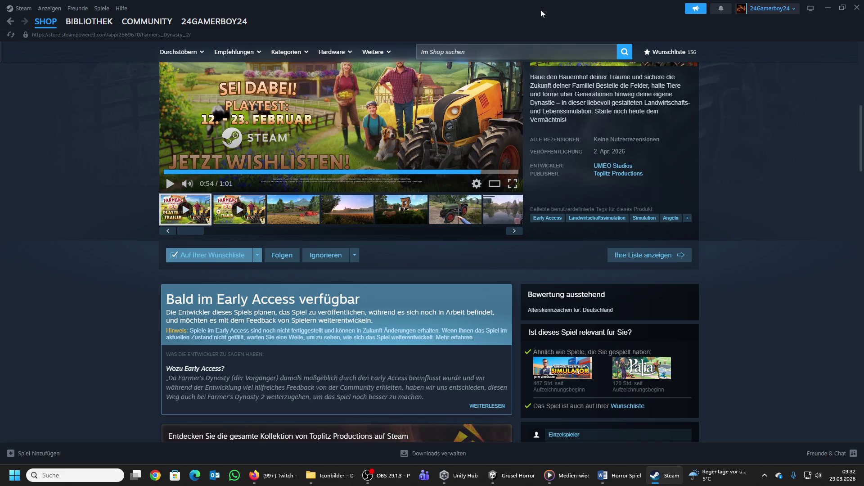
pyautogui.hotkey('alt', 'Tab')
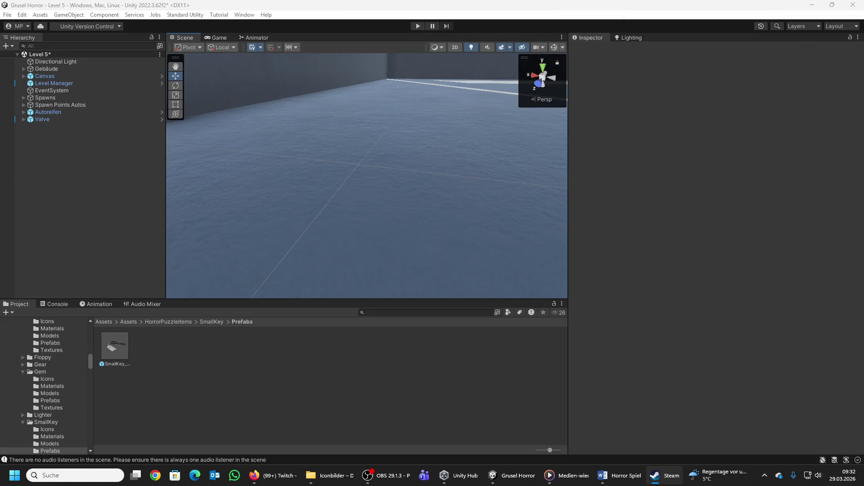
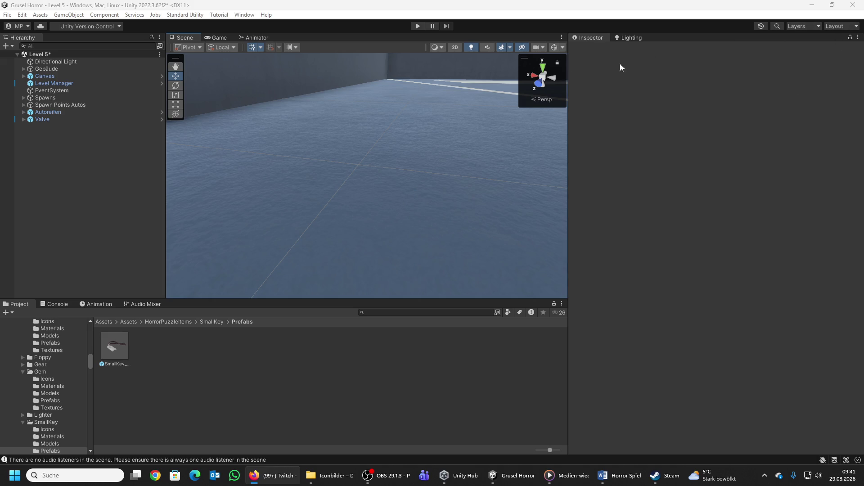
# Step: Save the Level 5 scene, then frame and delete the leftover Valve object
pyautogui.click(6, 15)
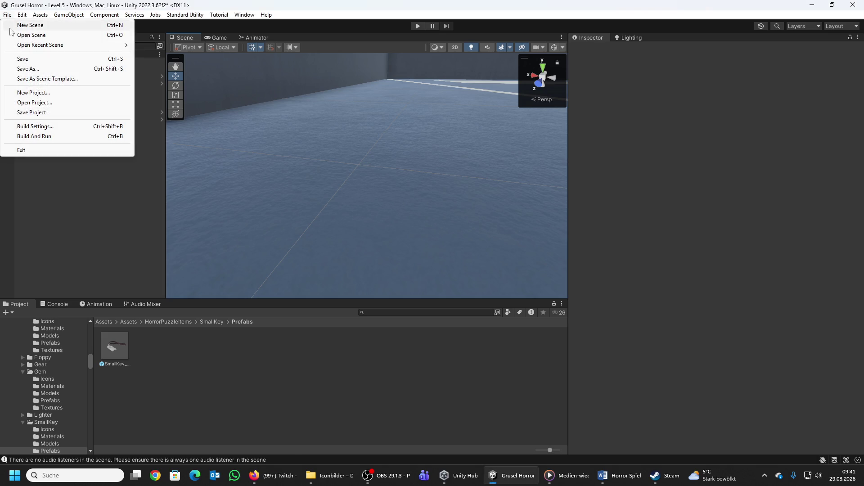
pyautogui.click(22, 59)
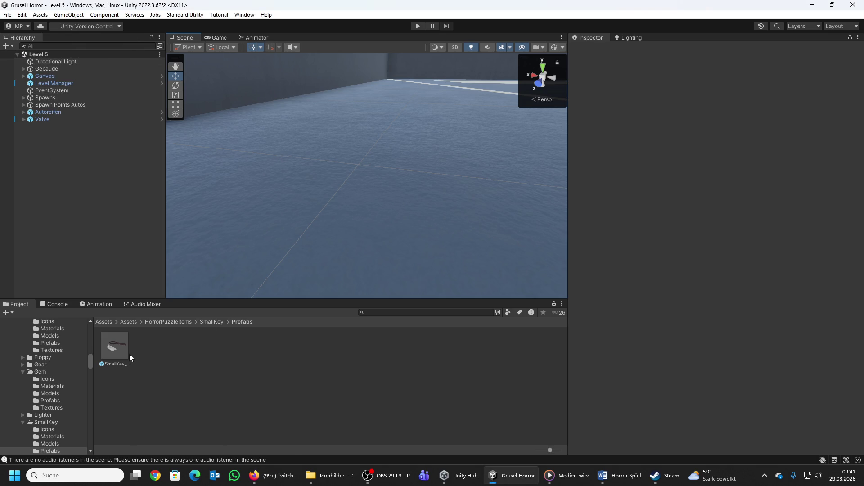
pyautogui.click(53, 118)
pyautogui.press('f')
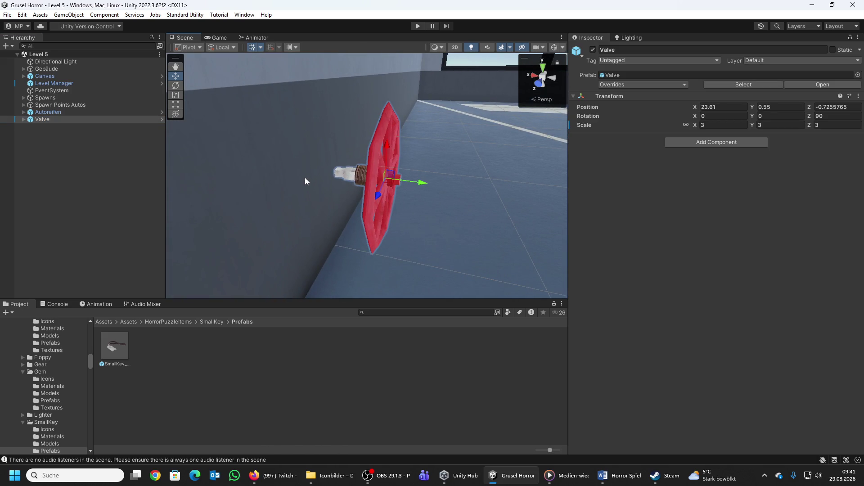
pyautogui.press('Delete')
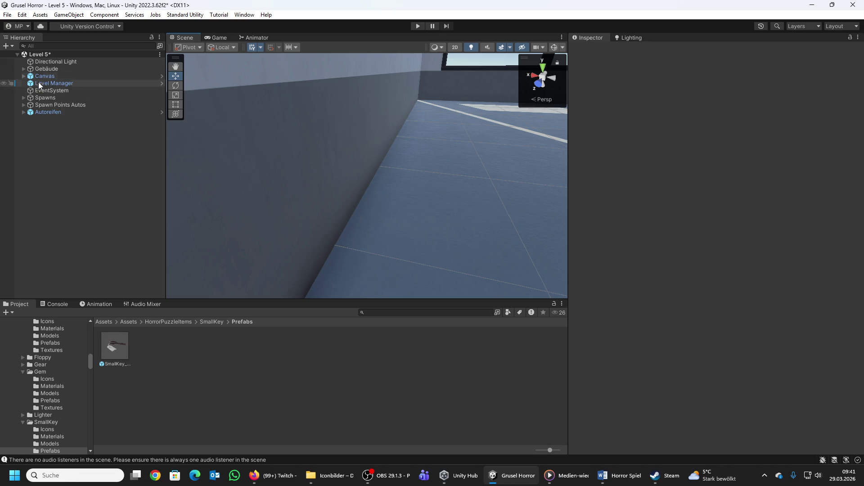
# Step: Delete the leftover Autoreifen object and save the cleaned Level 5 scene
pyautogui.click(55, 113)
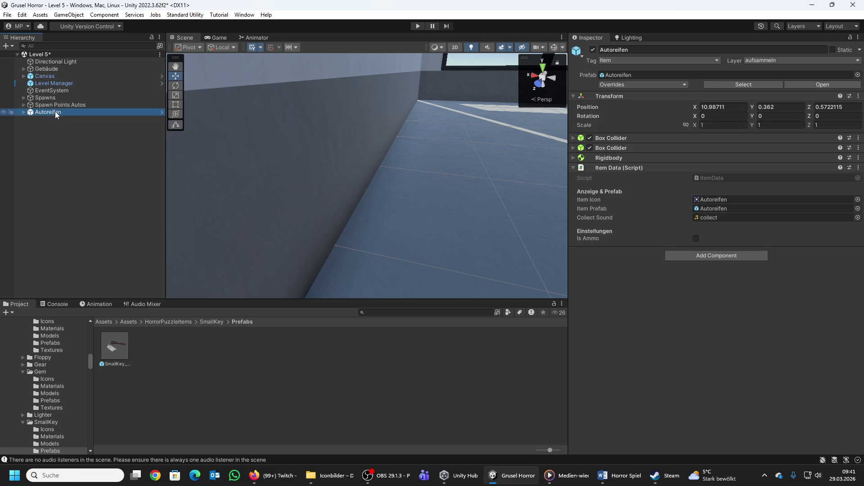
pyautogui.press('Delete')
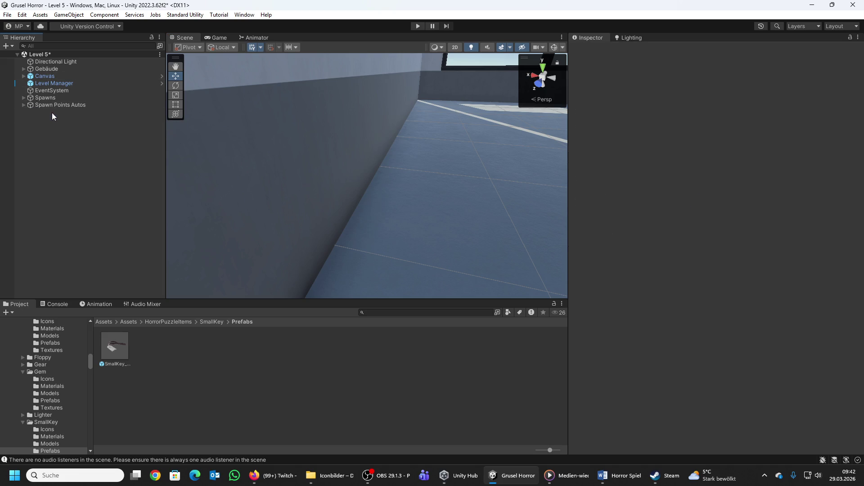
pyautogui.click(8, 15)
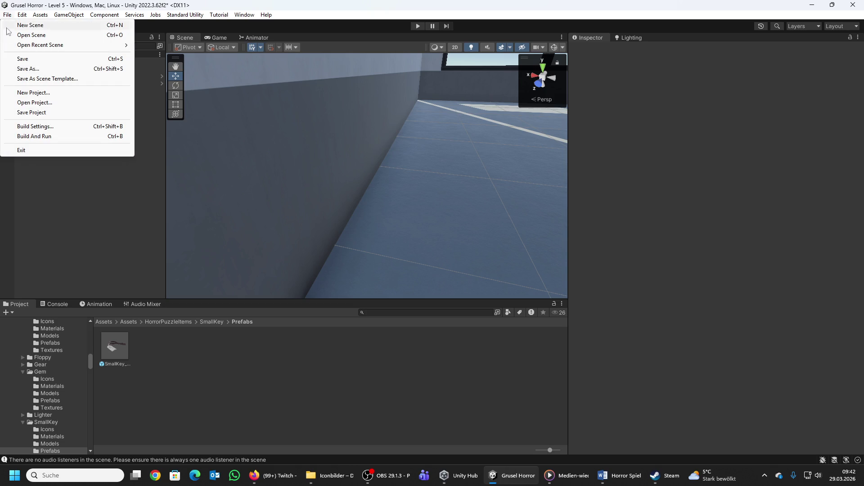
pyautogui.click(20, 62)
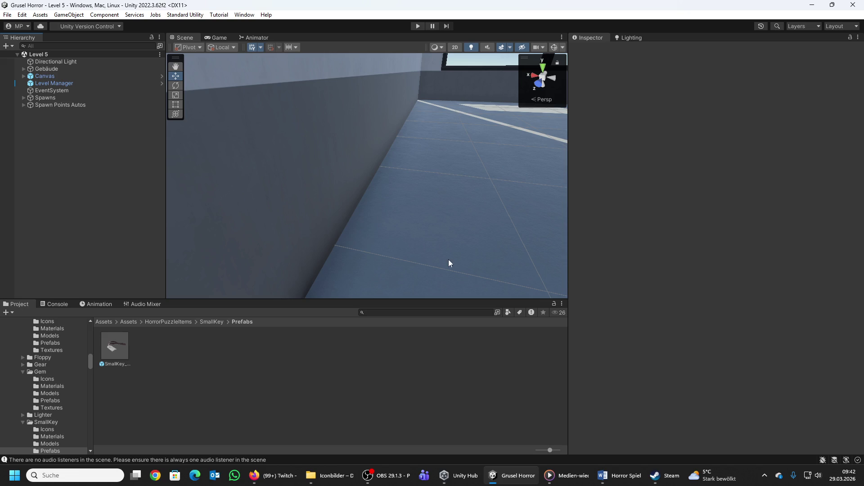
pyautogui.click(7, 15)
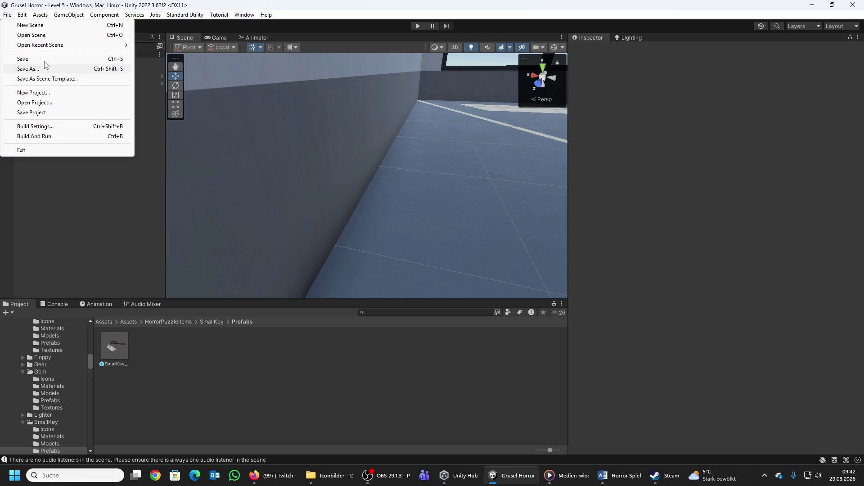
pyautogui.click(22, 59)
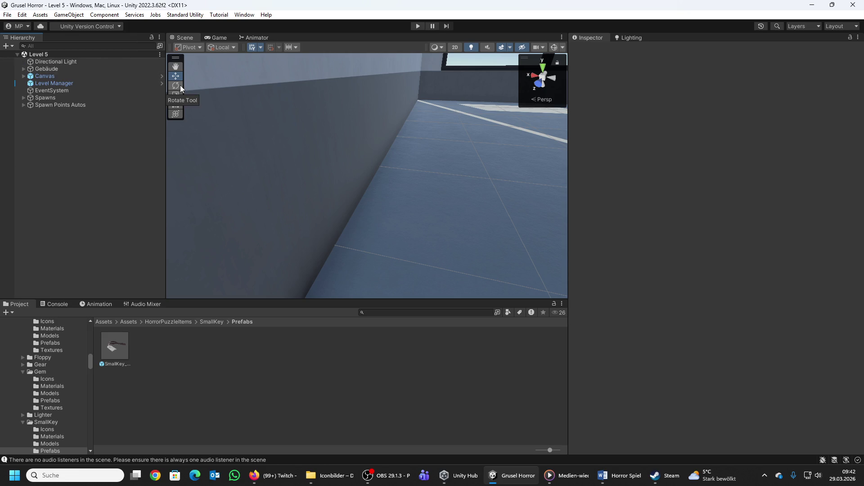
# Step: Zoom out and orbit the Scene view camera around the school building
pyautogui.scroll(-5, 421, 163)
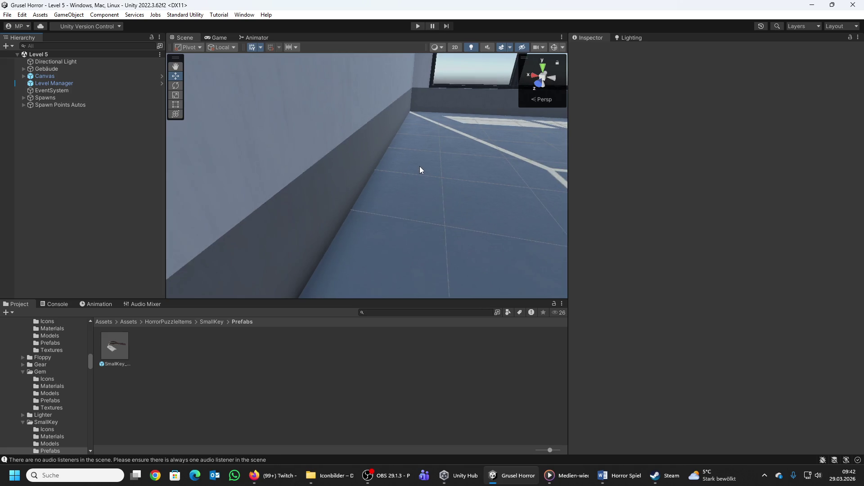
pyautogui.scroll(-10, 420, 170)
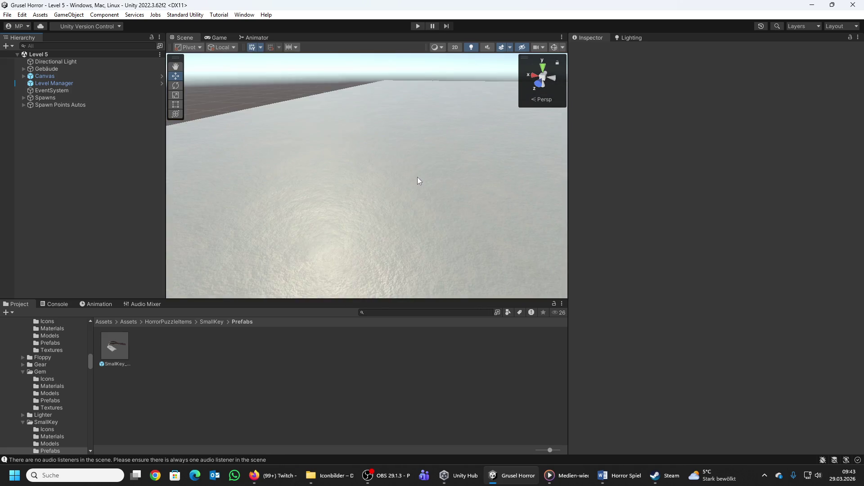
pyautogui.scroll(-8, 419, 178)
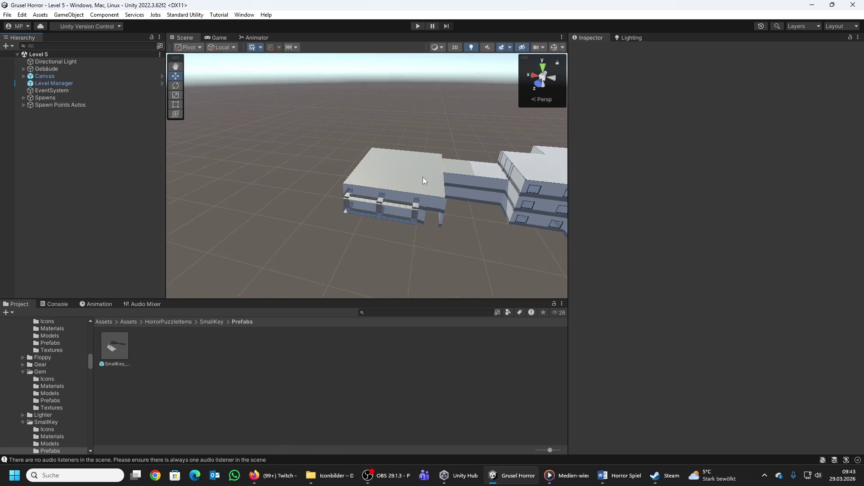
pyautogui.scroll(-3, 423, 176)
pyautogui.scroll(10, 422, 175)
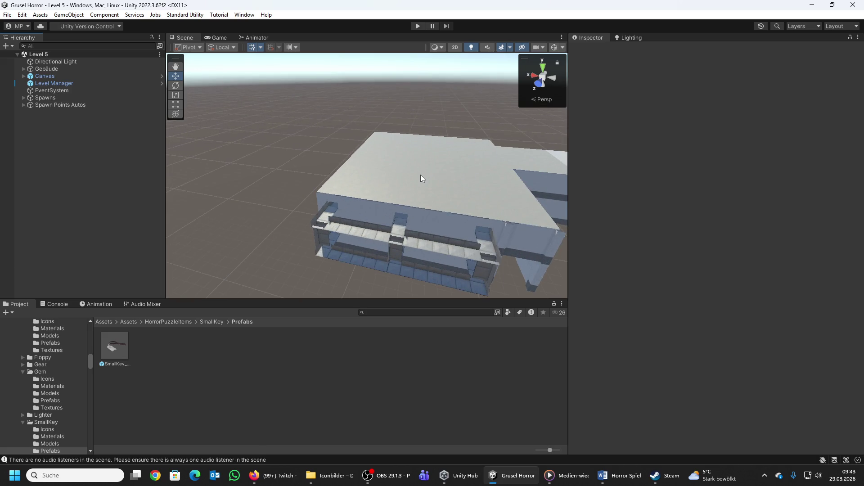
pyautogui.moveTo(420, 174)
pyautogui.mouseDown()
pyautogui.moveTo(387, 177)
pyautogui.moveTo(487, 194)
pyautogui.mouseUp()
pyautogui.scroll(5, 487, 193)
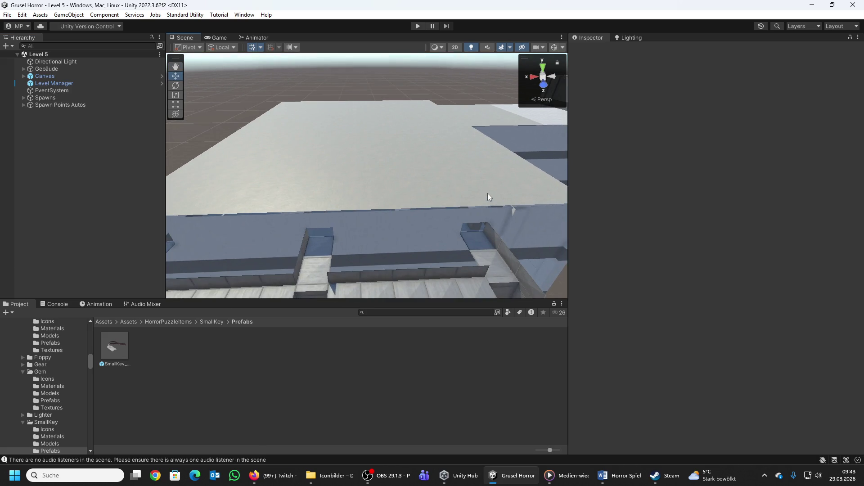
pyautogui.scroll(-4, 487, 193)
pyautogui.scroll(8, 486, 193)
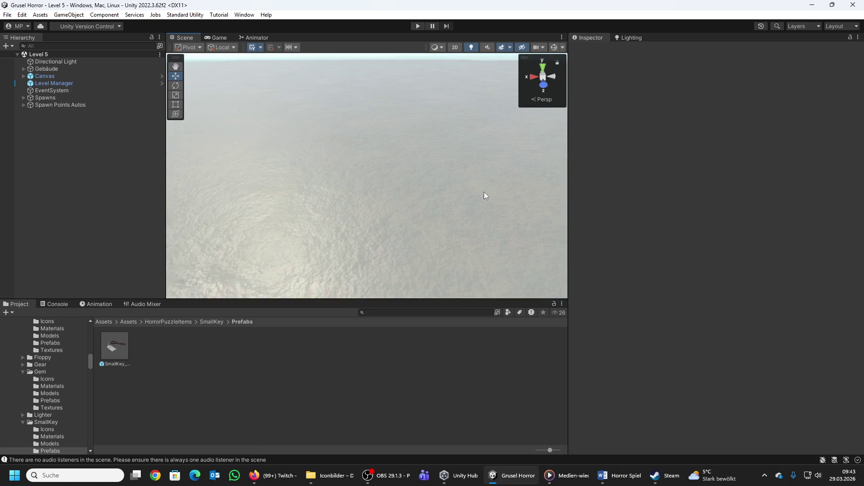
pyautogui.scroll(-5, 484, 192)
pyautogui.scroll(2, 484, 192)
pyautogui.scroll(-2, 484, 192)
pyautogui.scroll(4, 484, 192)
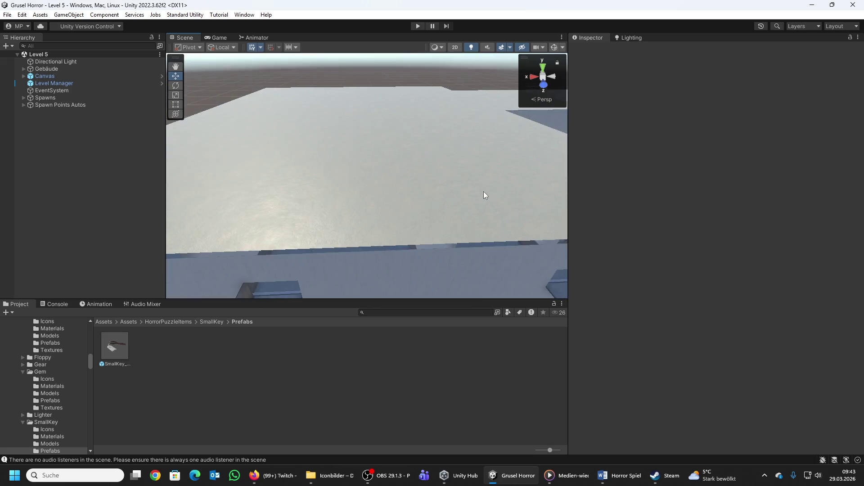
pyautogui.scroll(-10, 484, 194)
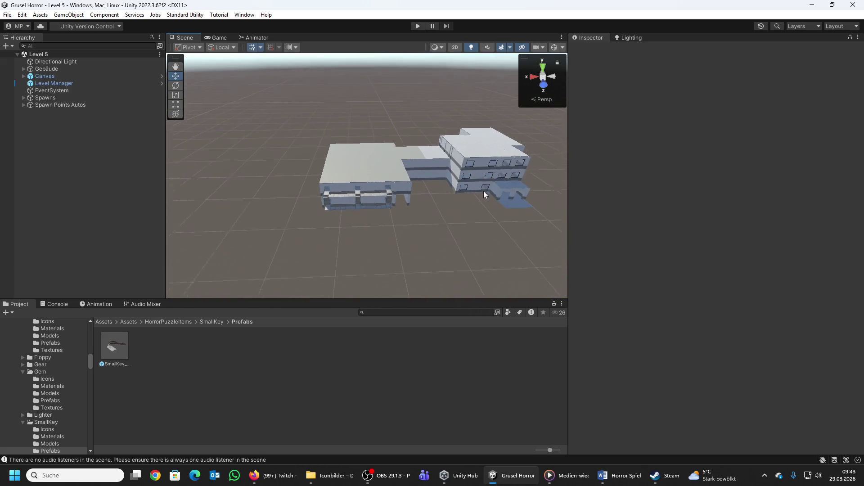
pyautogui.scroll(-2, 484, 195)
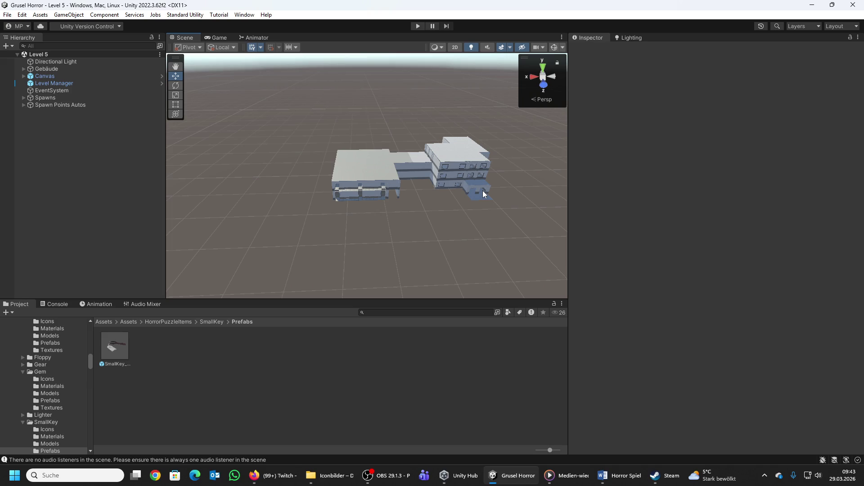
# Step: Adjust the zoom and turn the camera to show the flat rooftops and windowed wings
pyautogui.scroll(5, 481, 190)
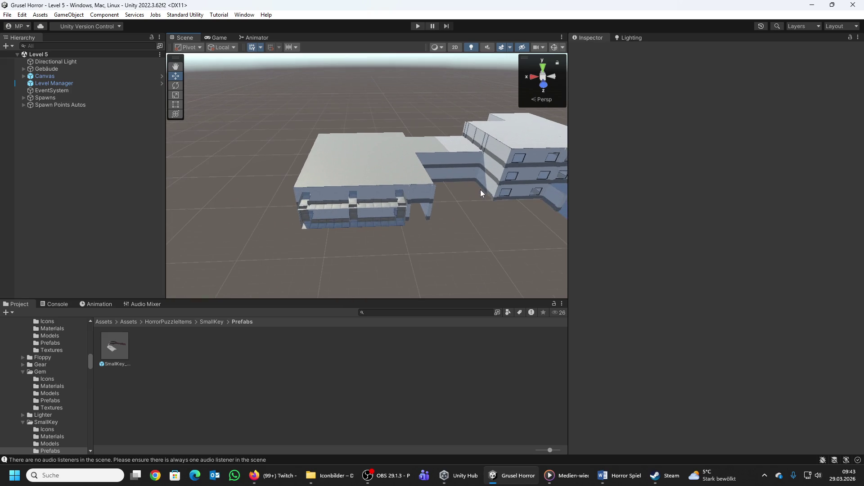
pyautogui.scroll(8, 479, 190)
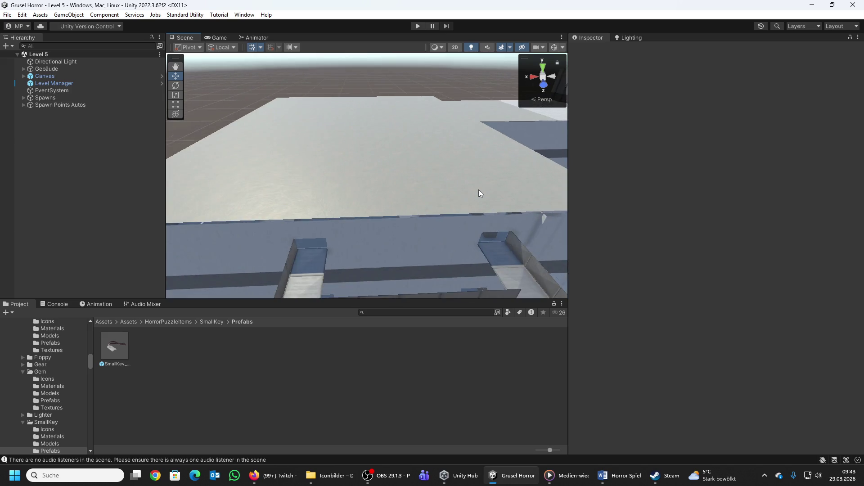
pyautogui.scroll(5, 479, 190)
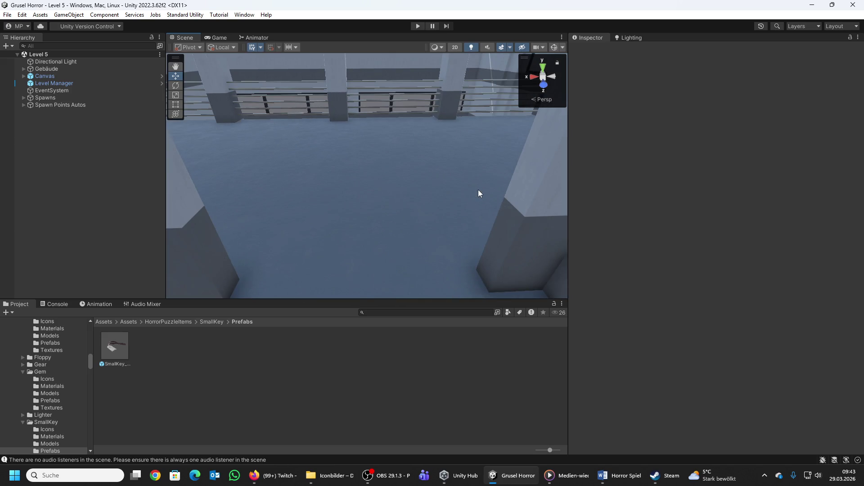
pyautogui.scroll(6, 478, 190)
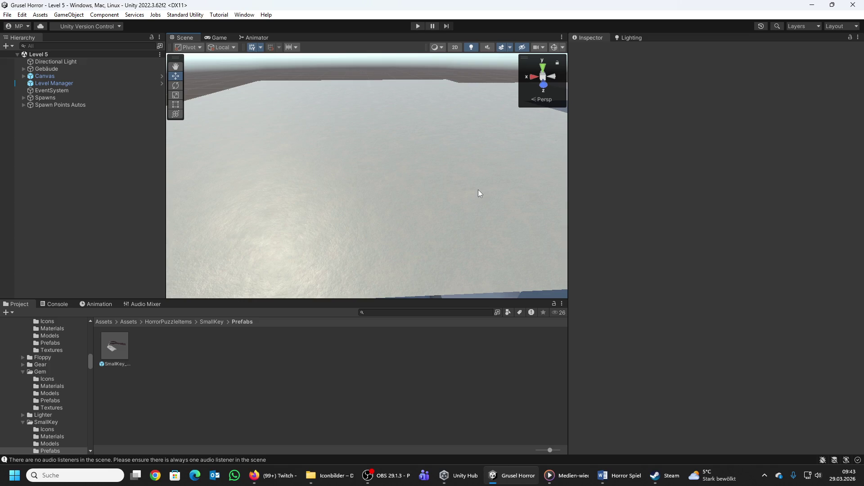
pyautogui.scroll(-5, 478, 189)
pyautogui.scroll(-4, 478, 190)
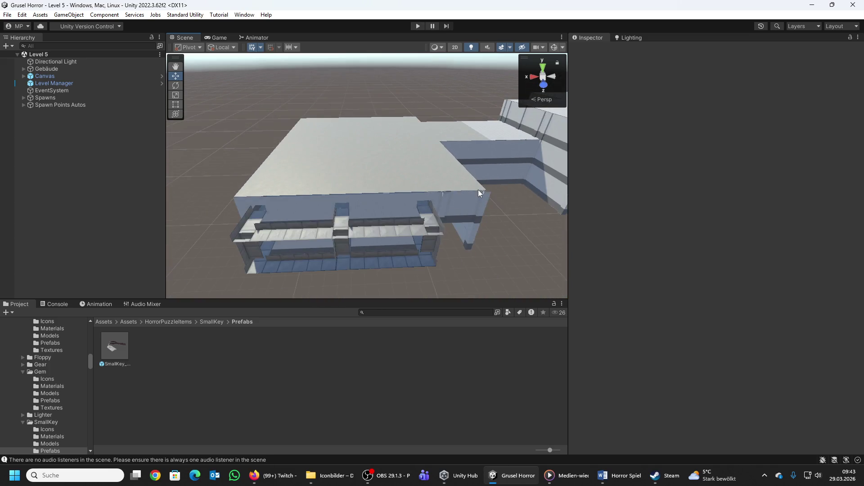
pyautogui.scroll(-8, 478, 190)
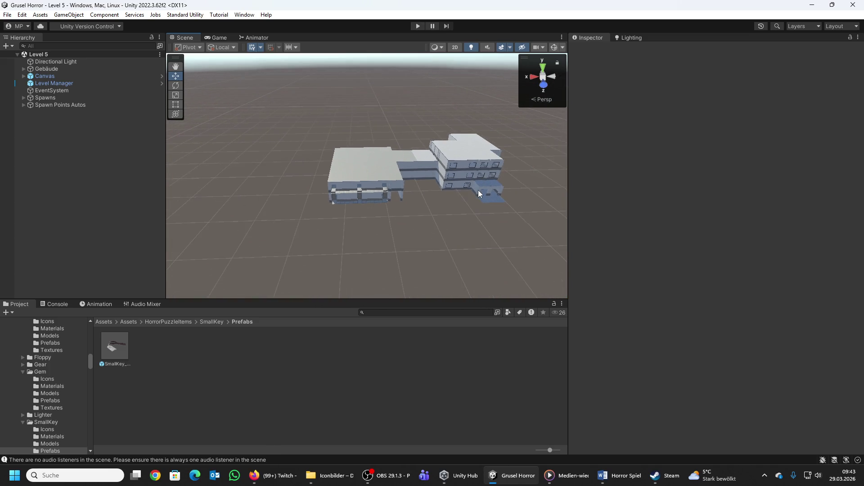
pyautogui.scroll(3, 478, 190)
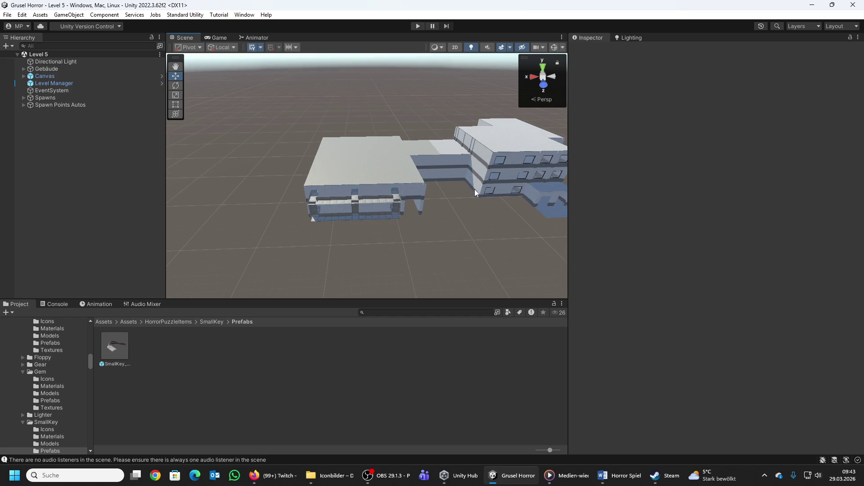
pyautogui.moveTo(439, 189)
pyautogui.mouseDown()
pyautogui.moveTo(480, 208)
pyautogui.moveTo(514, 200)
pyautogui.moveTo(493, 189)
pyautogui.moveTo(471, 148)
pyautogui.moveTo(417, 127)
pyautogui.moveTo(384, 160)
pyautogui.mouseUp()
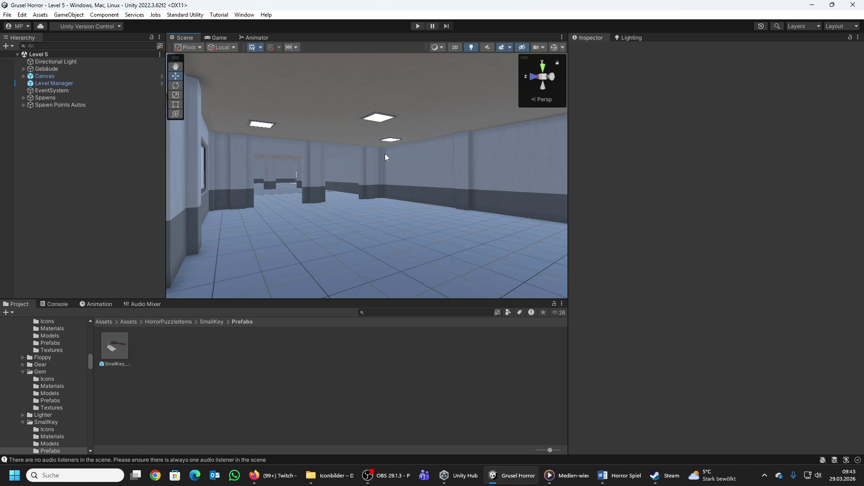
pyautogui.moveTo(381, 152)
pyautogui.mouseDown()
pyautogui.moveTo(463, 154)
pyautogui.moveTo(642, 135)
pyautogui.moveTo(537, 163)
pyautogui.mouseUp()
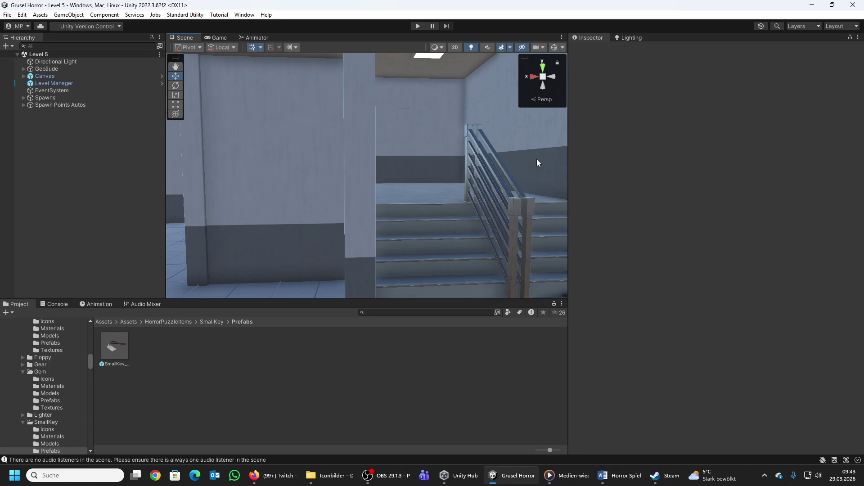
pyautogui.moveTo(537, 163)
pyautogui.mouseDown()
pyautogui.moveTo(420, 183)
pyautogui.moveTo(368, 160)
pyautogui.mouseUp()
pyautogui.moveTo(445, 136); pyautogui.dragTo(152, 233)
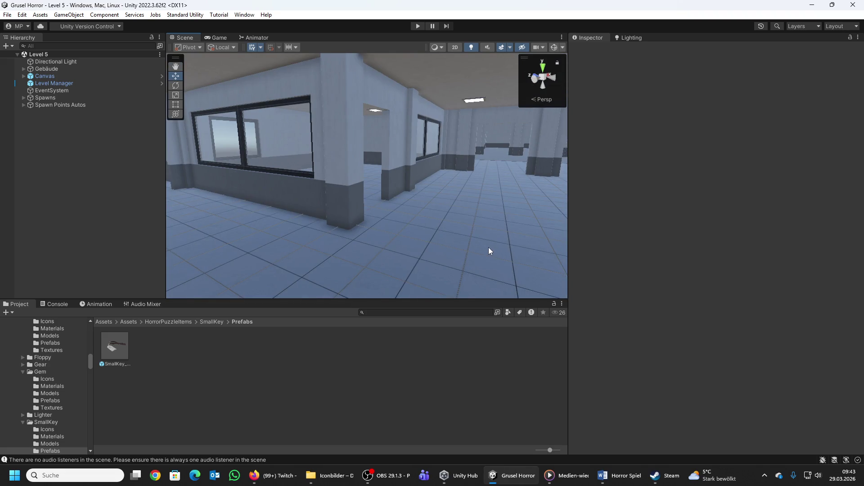
pyautogui.moveTo(488, 246)
pyautogui.mouseDown()
pyautogui.moveTo(567, 237)
pyautogui.moveTo(366, 182)
pyautogui.moveTo(373, 182)
pyautogui.moveTo(367, 162)
pyautogui.moveTo(444, 189)
pyautogui.moveTo(419, 206)
pyautogui.moveTo(511, 218)
pyautogui.moveTo(728, 195)
pyautogui.moveTo(288, 224)
pyautogui.moveTo(377, 211)
pyautogui.moveTo(405, 228)
pyautogui.moveTo(388, 253)
pyautogui.moveTo(395, 257)
pyautogui.mouseUp()
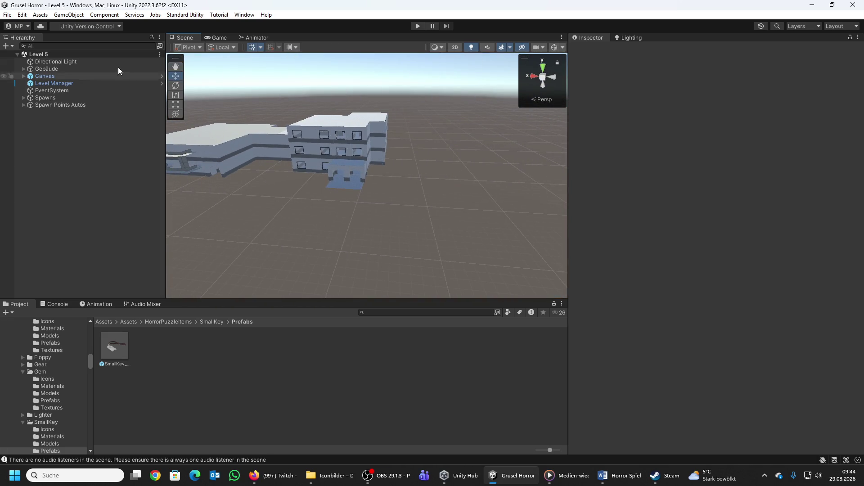
pyautogui.click(7, 14)
pyautogui.click(56, 61)
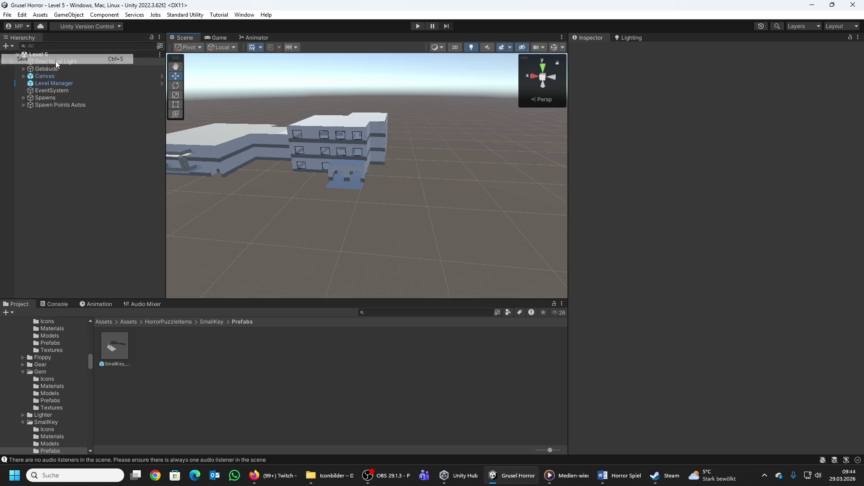